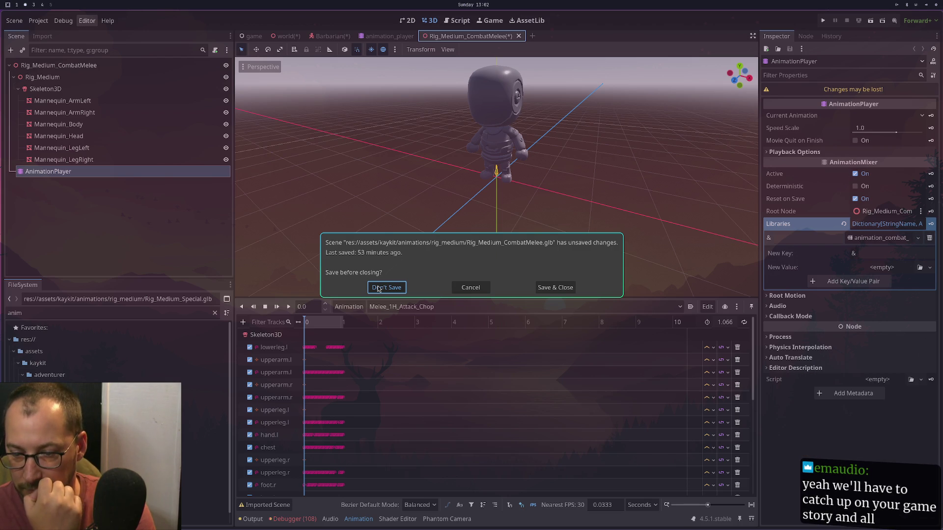
Discard changes to Rig_Medium_CombatMelee, close its tab, and show the output log warnings.
{"action": "left_click", "coordinate": [378, 288]}
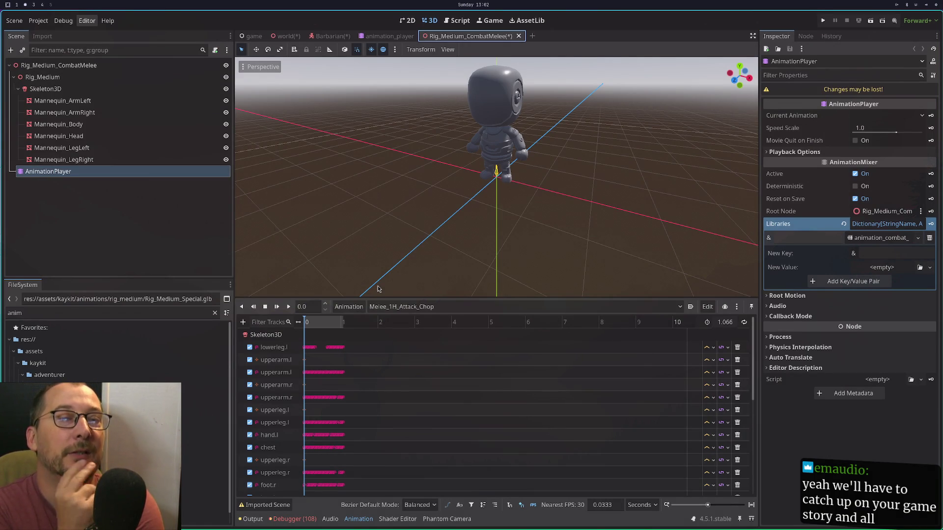
{"action": "key", "text": "ctrl+w"}
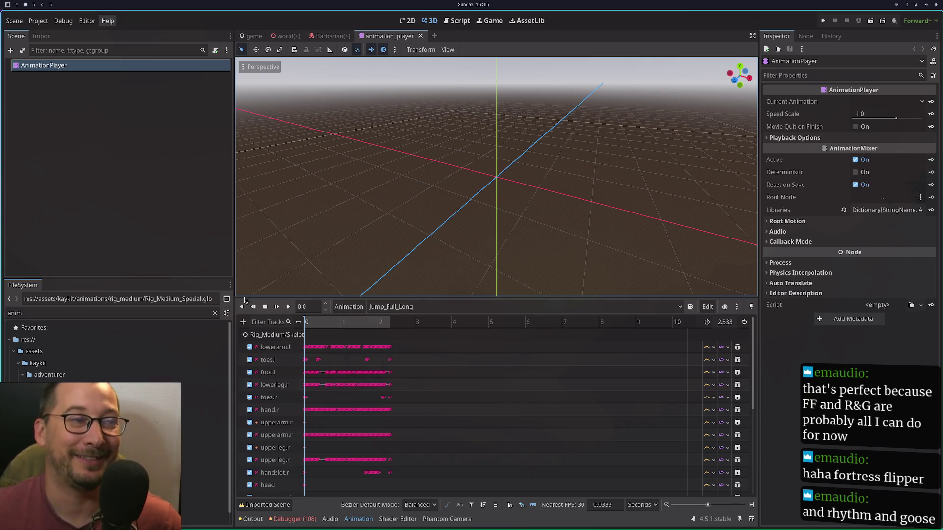
{"action": "left_click", "coordinate": [250, 519]}
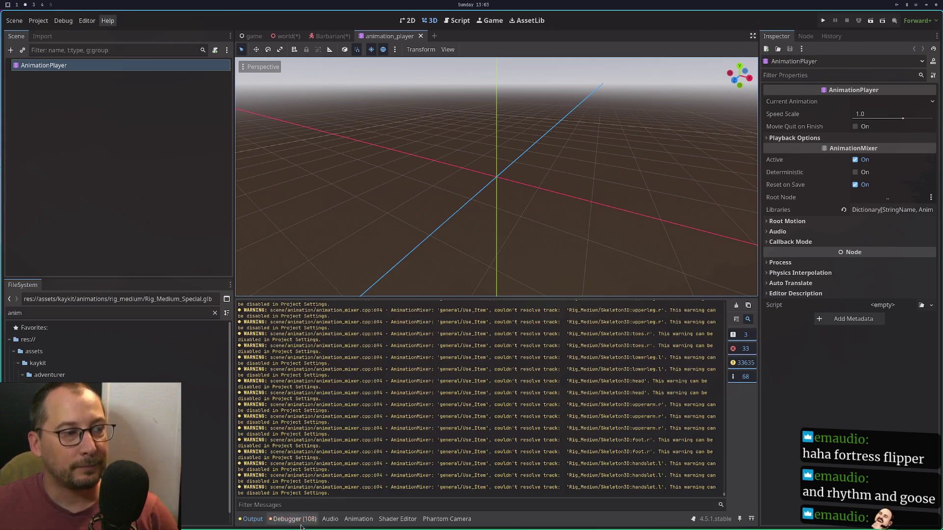
Switch the bottom panel between Output and Debugger, ending on the Debugger's 2 errors.
{"action": "left_click", "coordinate": [271, 520]}
{"action": "left_click", "coordinate": [271, 520]}
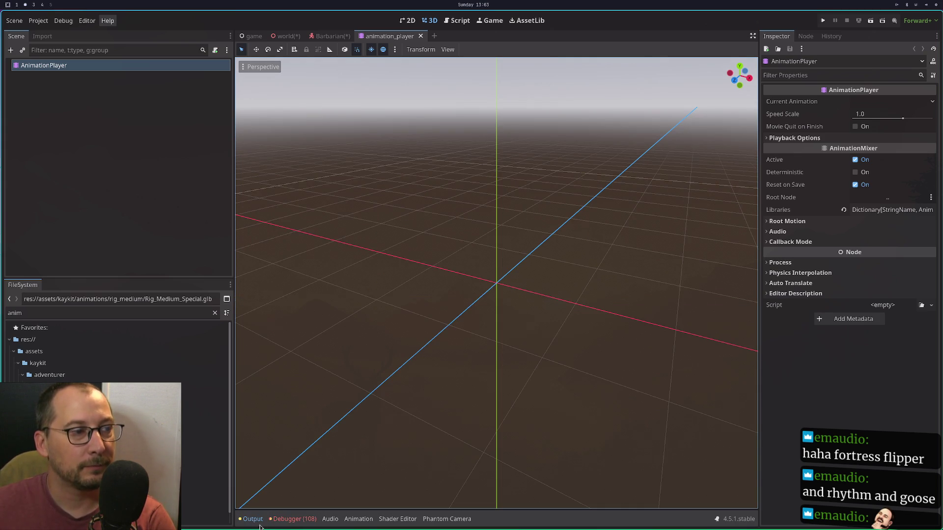
{"action": "left_click", "coordinate": [251, 519]}
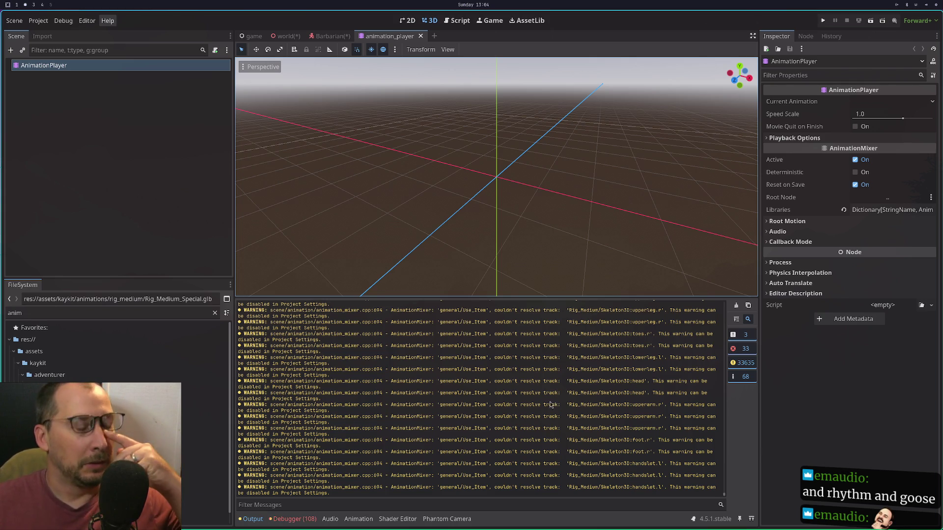
{"action": "left_click", "coordinate": [294, 519]}
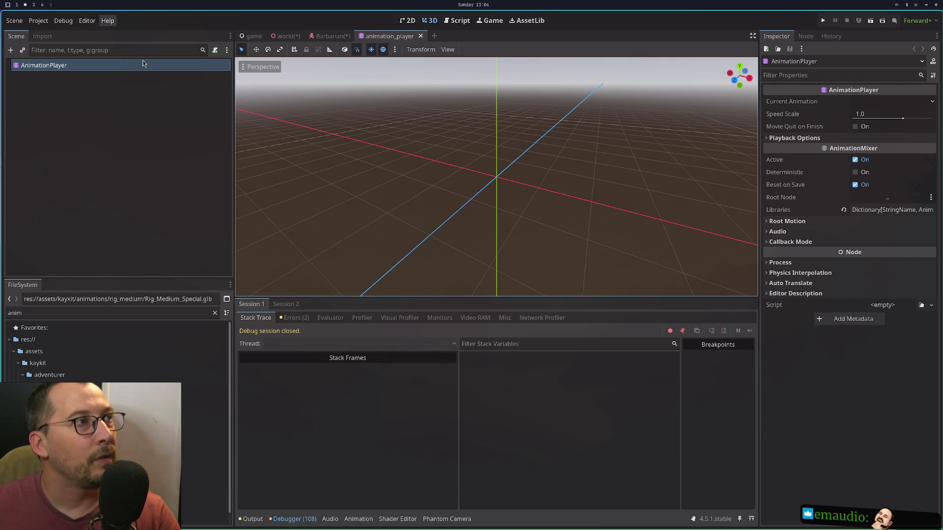
Expand the AnimationPlayer's Libraries, cancel the Quick Load search, then switch to workspace 1.
{"action": "left_click", "coordinate": [883, 210]}
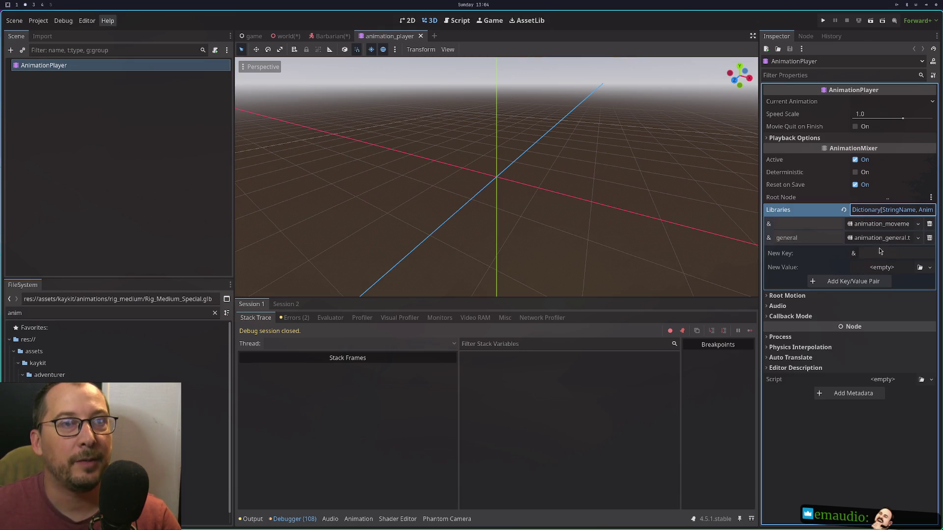
{"action": "left_click", "coordinate": [884, 271]}
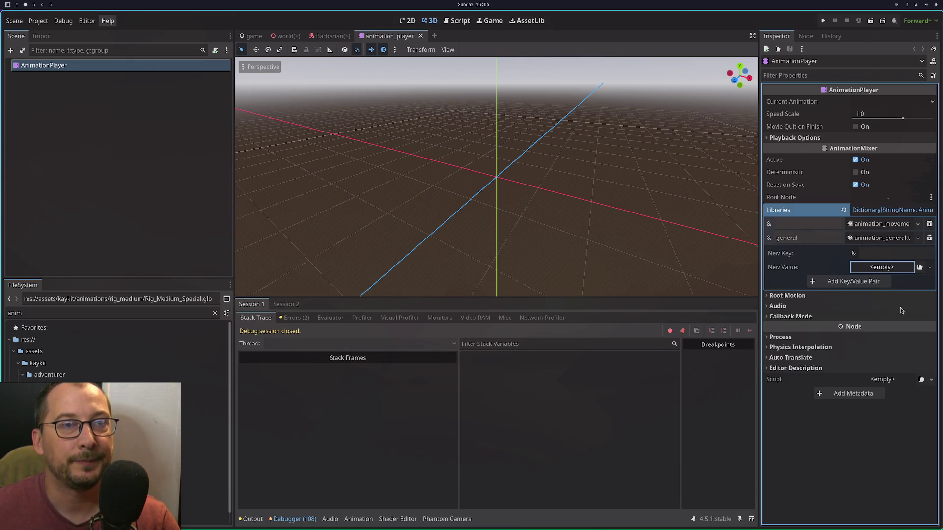
{"action": "left_click", "coordinate": [900, 308]}
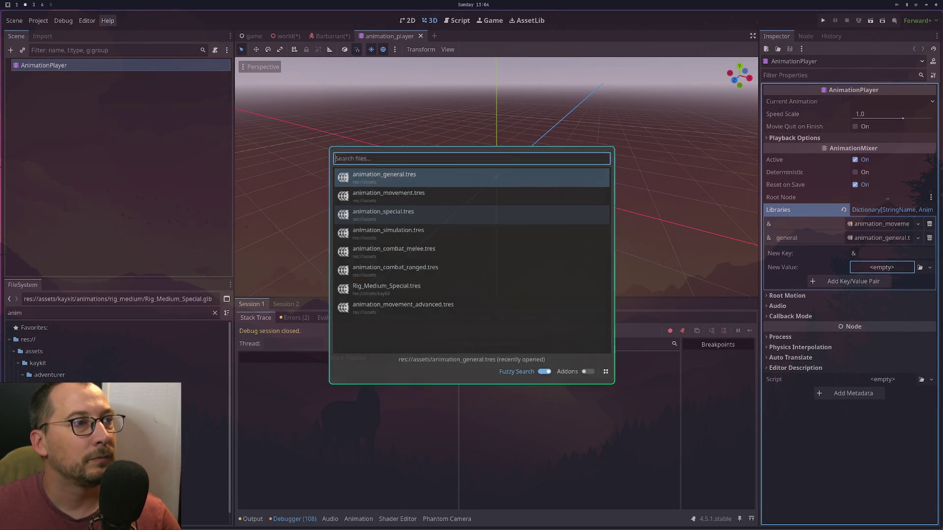
{"action": "key", "text": "Escape"}
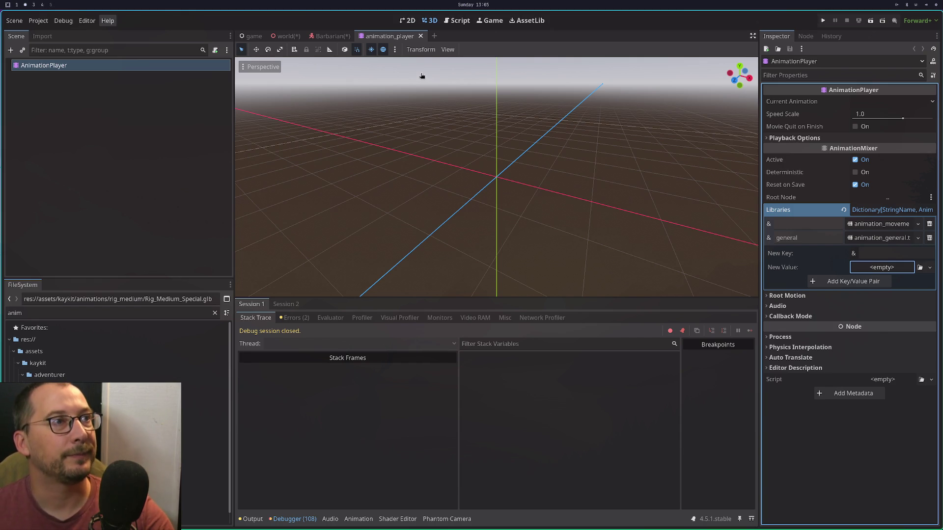
{"action": "left_click", "coordinate": [936, 7]}
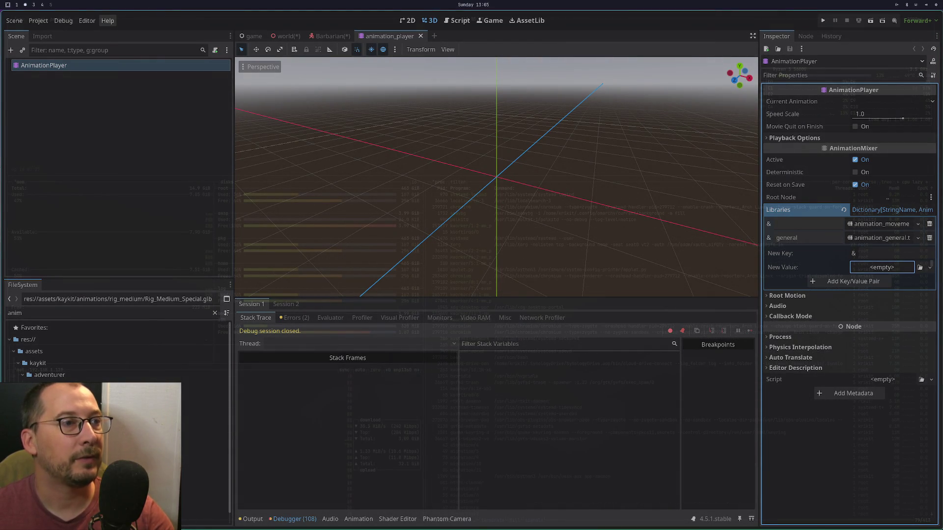
{"action": "key", "text": "super+1"}
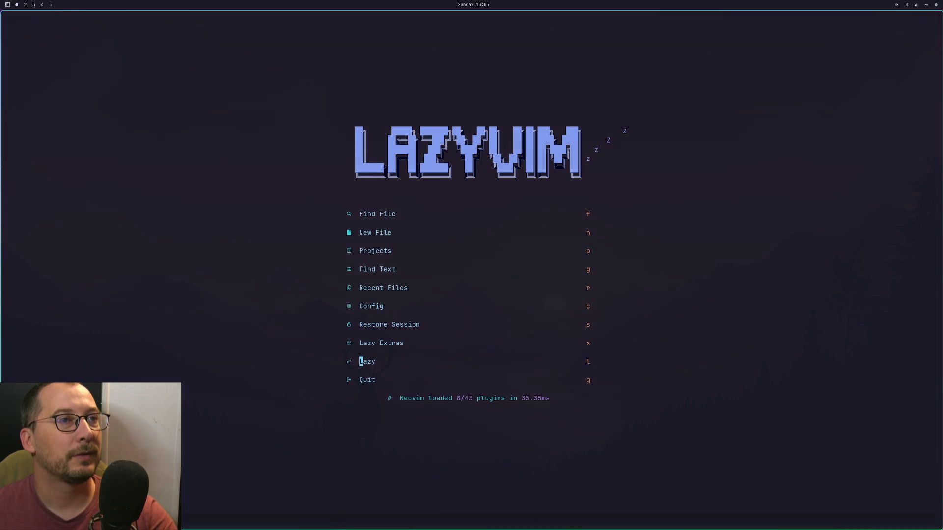
Send SIGTERM to the godot process from btop, then cancel Godot's save prompt for world.tscn.
{"action": "left_click", "coordinate": [937, 5]}
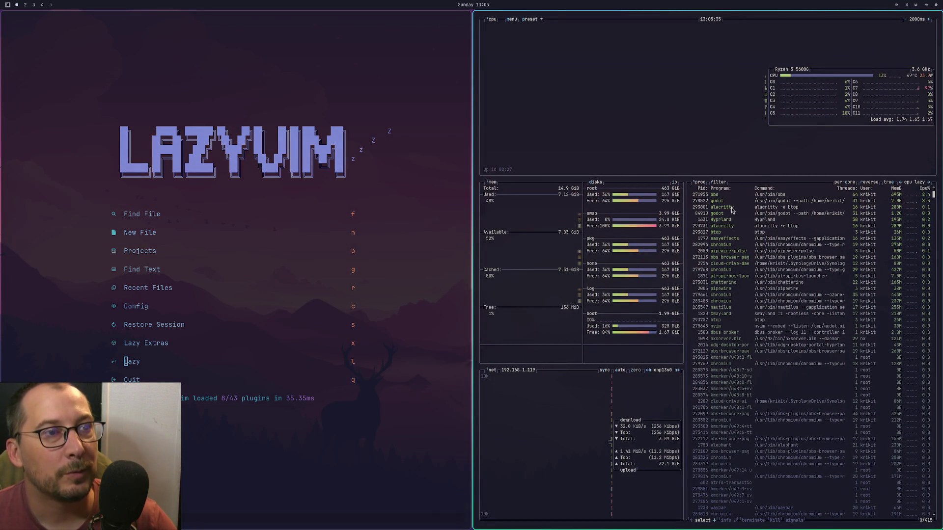
{"action": "left_click", "coordinate": [728, 214]}
{"action": "key", "text": "t"}
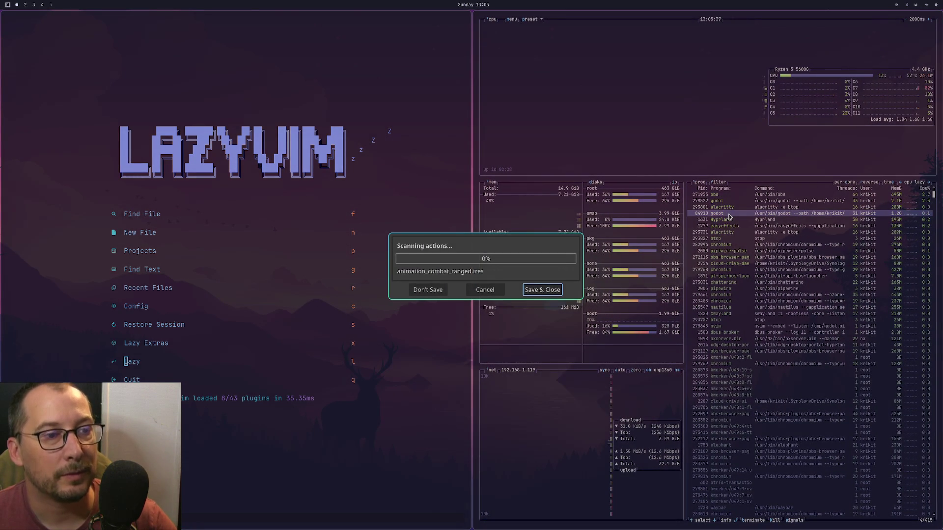
{"action": "left_click", "coordinate": [484, 293]}
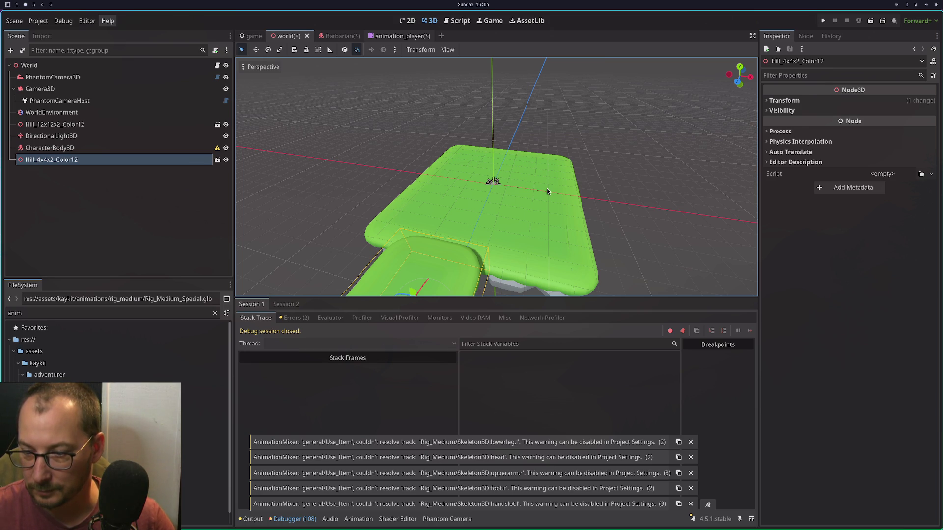
Switch to the animation_player scene tab, then move to the terminal workspace.
{"action": "key", "text": "ctrl+Tab"}
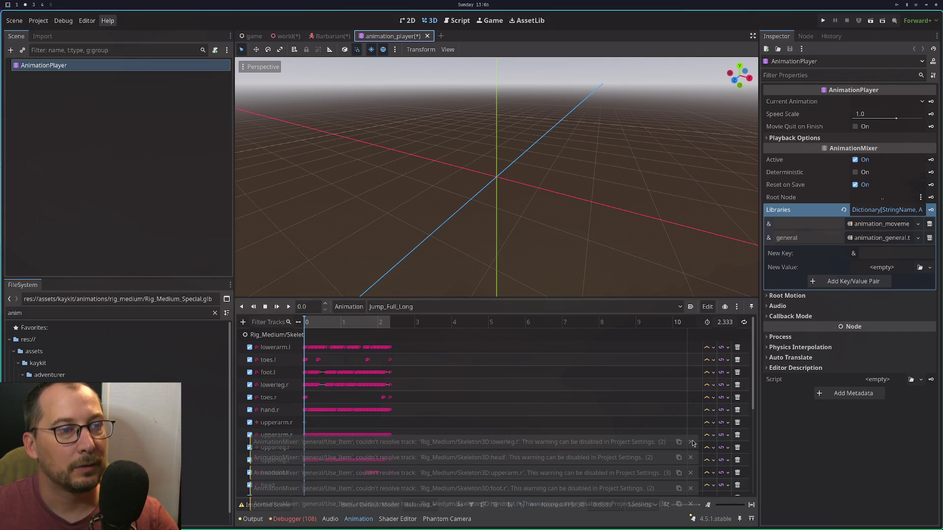
{"action": "key", "text": "super+1"}
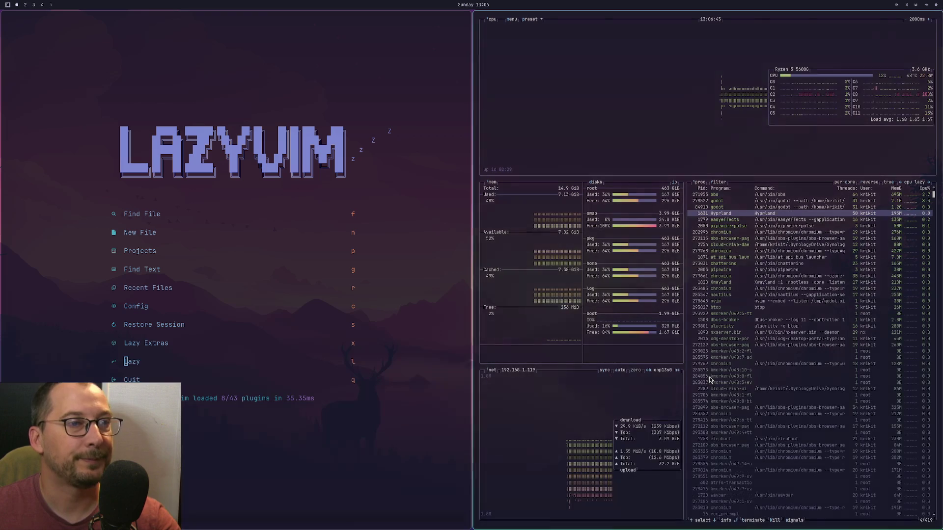
Terminate the second godot process from btop and choose Save & Close for world.tscn.
{"action": "key", "text": "super+2"}
{"action": "key", "text": "super+3"}
{"action": "key", "text": "super+2"}
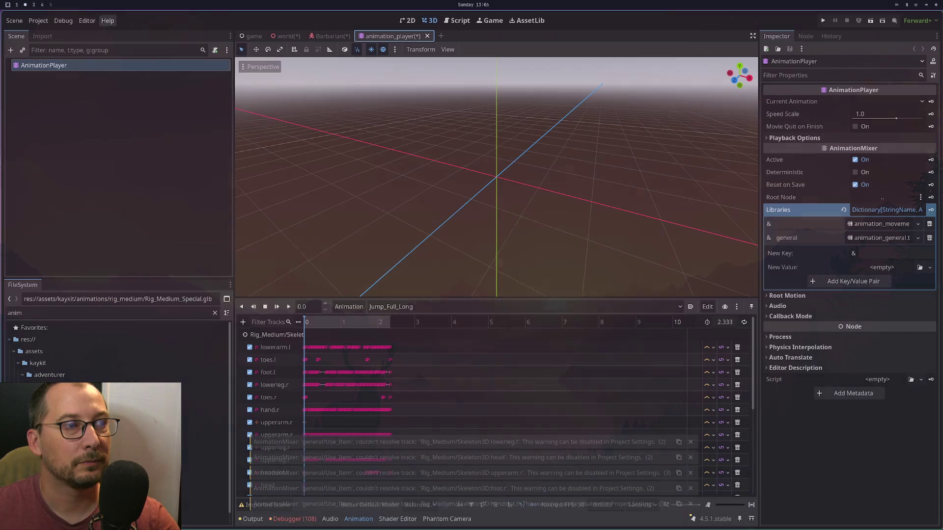
{"action": "key", "text": "super+1"}
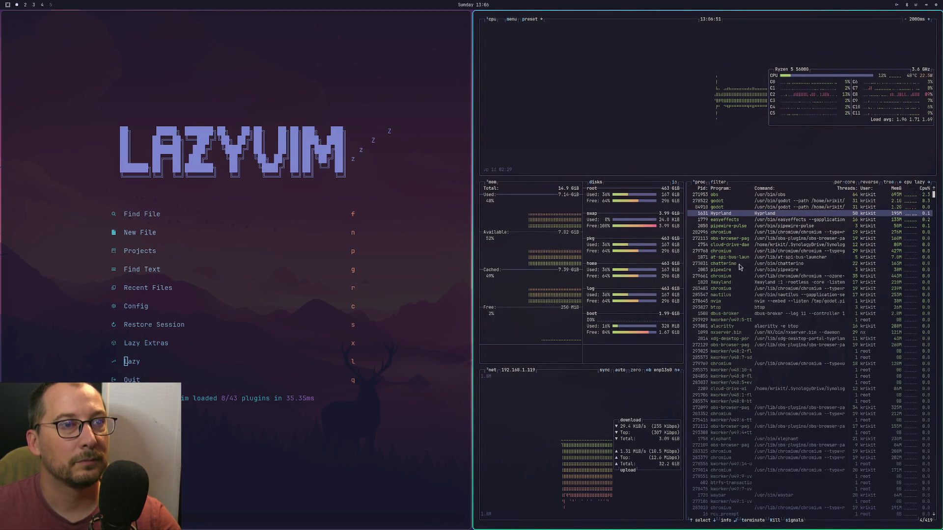
{"action": "left_click", "coordinate": [740, 203]}
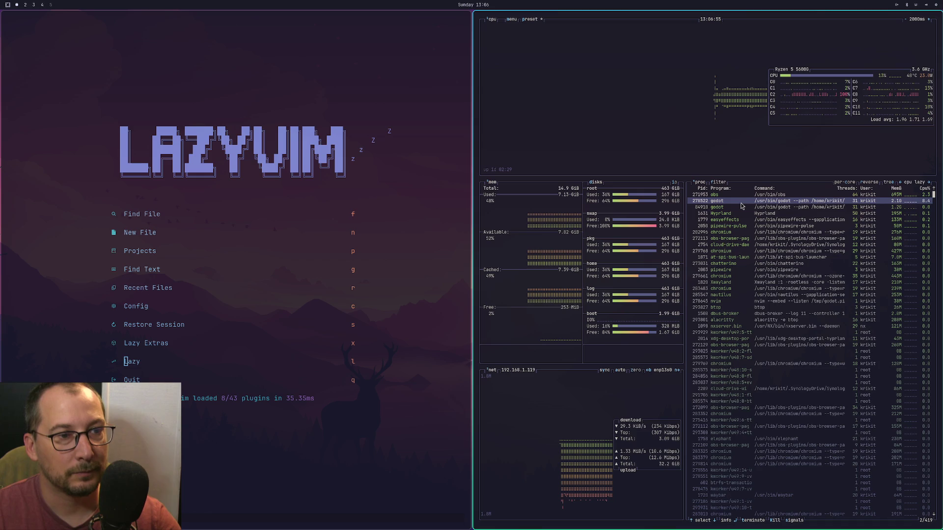
{"action": "key", "text": "r"}
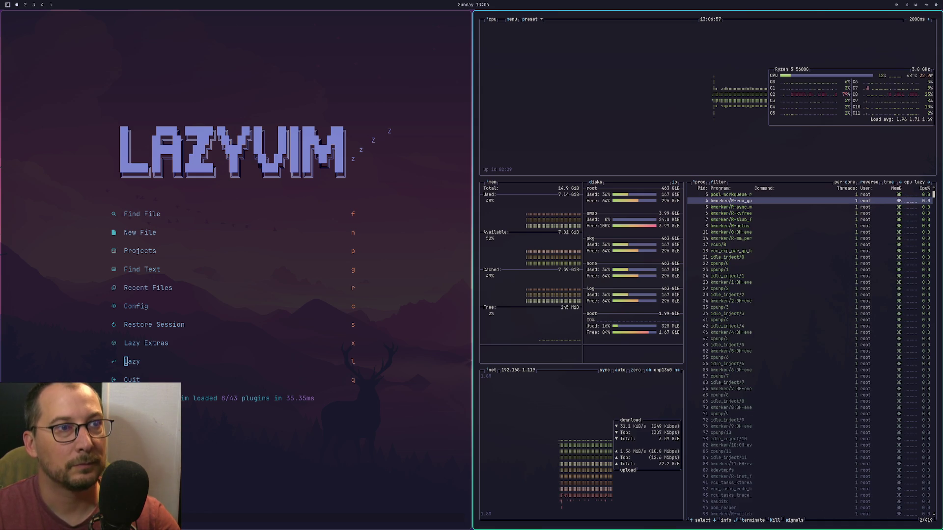
{"action": "key", "text": "Escape"}
{"action": "key", "text": "Escape"}
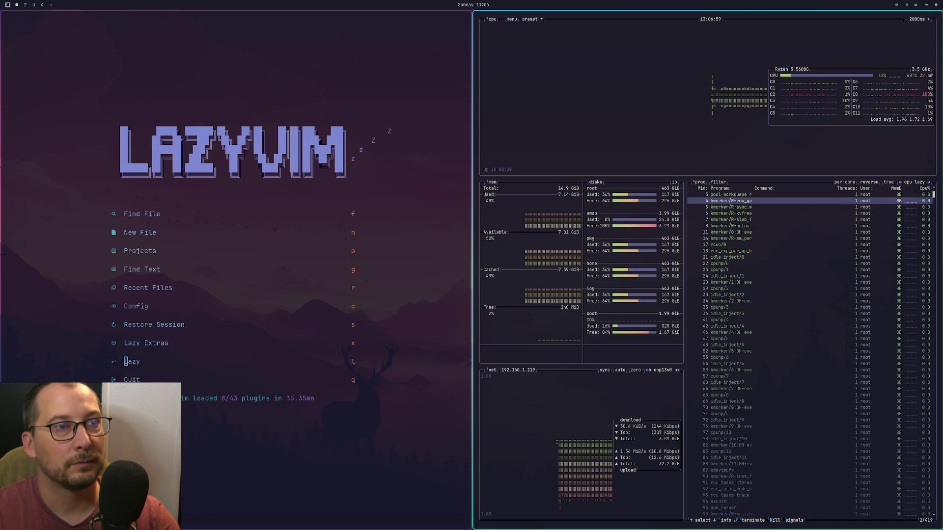
{"action": "key", "text": "super+q"}
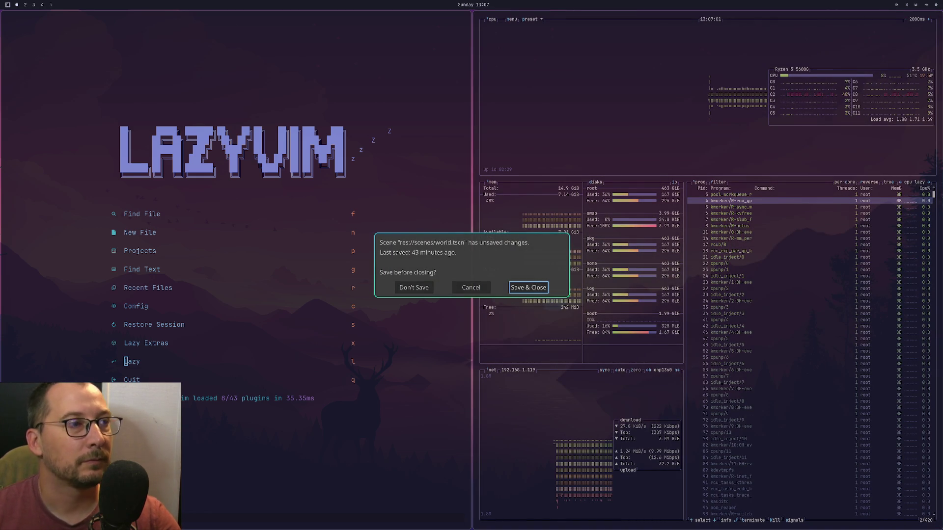
{"action": "left_click", "coordinate": [527, 292]}
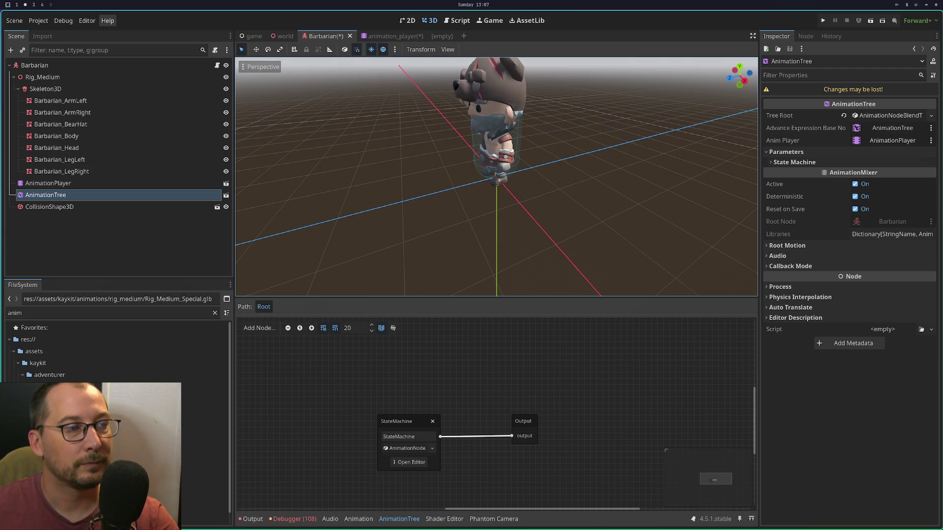
Go to workspace 1 with the LazyVim and btop terminals.
{"action": "key", "text": "super+1"}
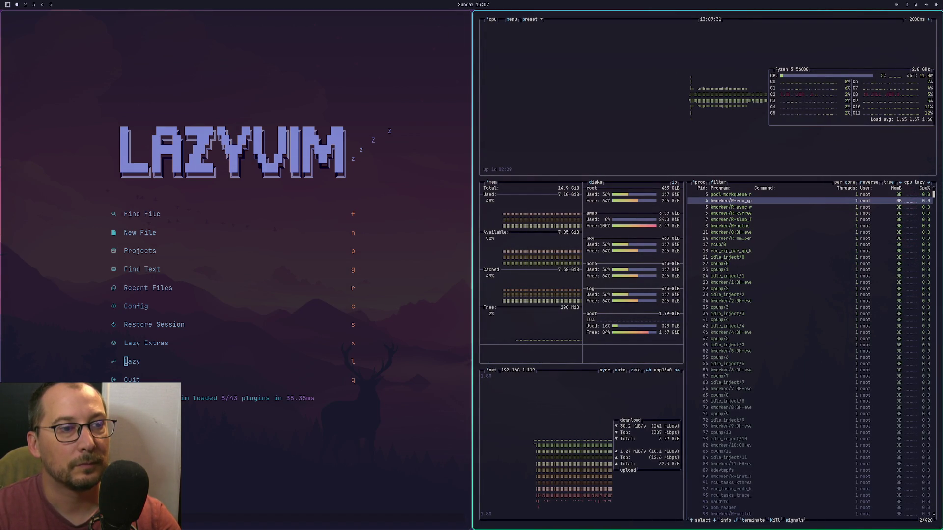
Quit btop from its main menu, then set the process sort to direct and select a process.
{"action": "key", "text": "Escape"}
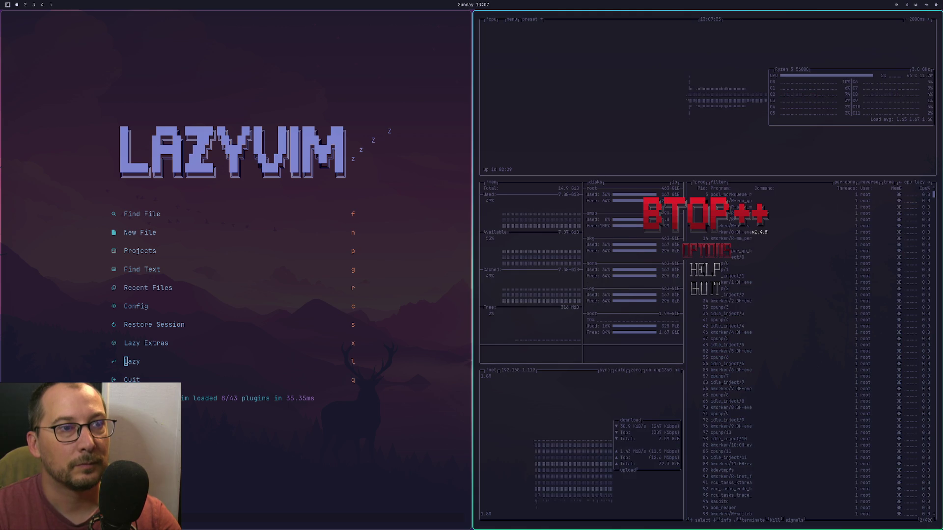
{"action": "key", "text": "Down"}
{"action": "key", "text": "Down"}
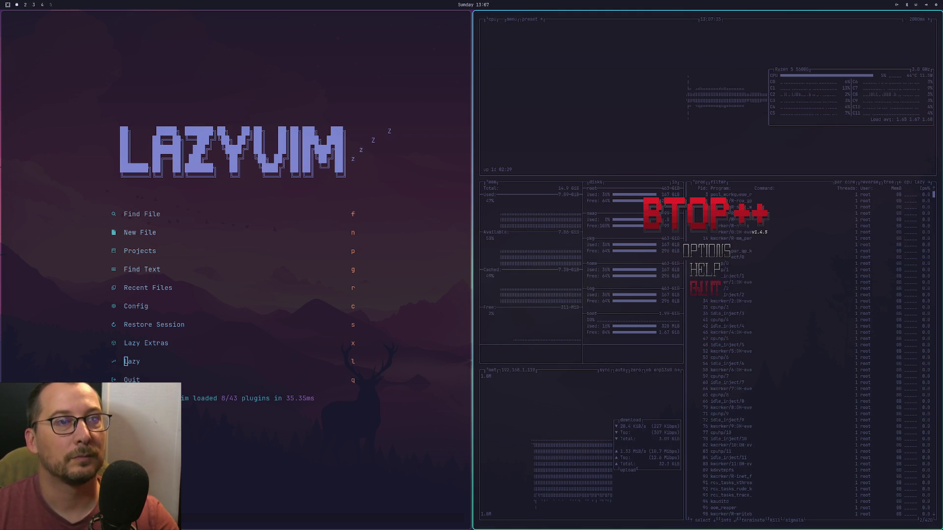
{"action": "key", "text": "Return"}
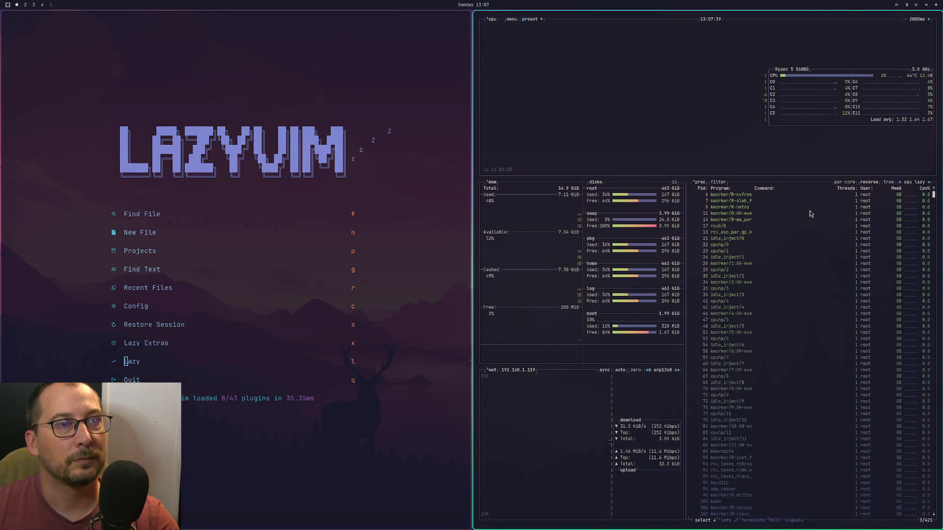
{"action": "scroll", "coordinate": [810, 213], "scroll_direction": "down", "scroll_amount": 9}
{"action": "scroll", "coordinate": [810, 213], "scroll_direction": "down", "scroll_amount": 11}
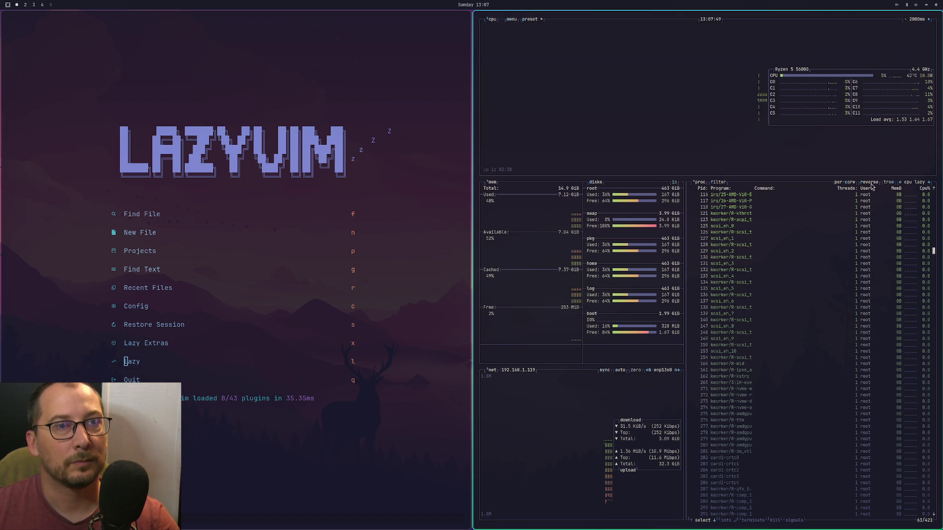
{"action": "left_click", "coordinate": [900, 183]}
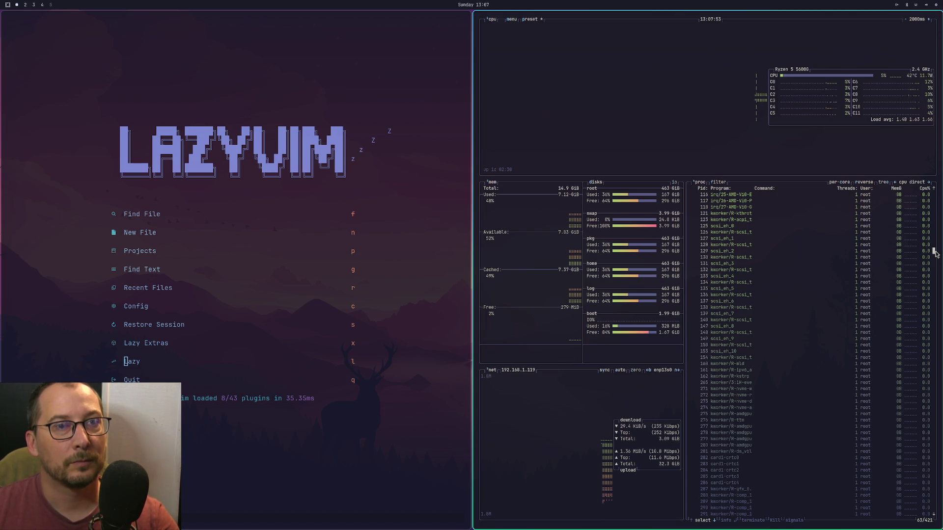
{"action": "scroll", "coordinate": [925, 219], "scroll_direction": "down", "scroll_amount": 1}
{"action": "left_click", "coordinate": [930, 207]}
{"action": "scroll", "coordinate": [933, 202], "scroll_direction": "up", "scroll_amount": 20}
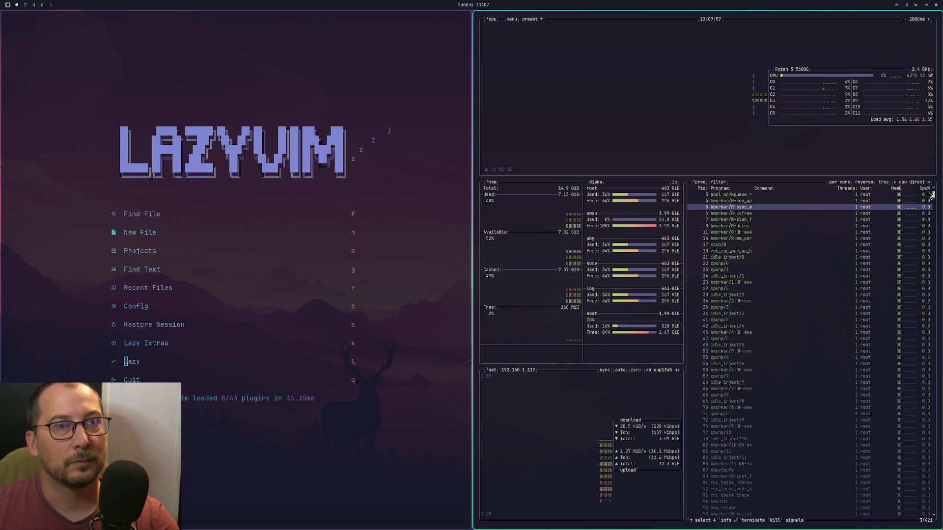
{"action": "scroll", "coordinate": [929, 192], "scroll_direction": "up", "scroll_amount": 3}
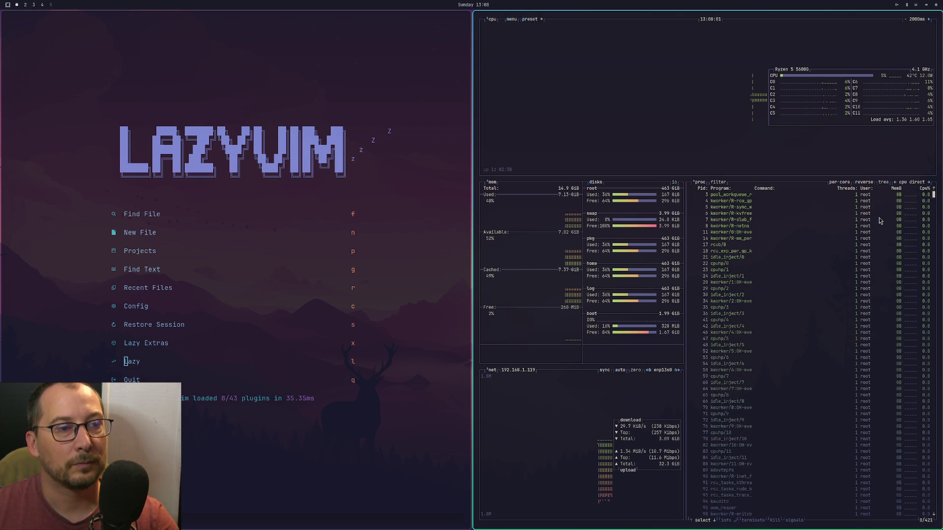
Cycle btop's sort column through user, threads, command, name, pid and cpu, ending on cpu direct.
{"action": "key", "text": "Down"}
{"action": "key", "text": "Down"}
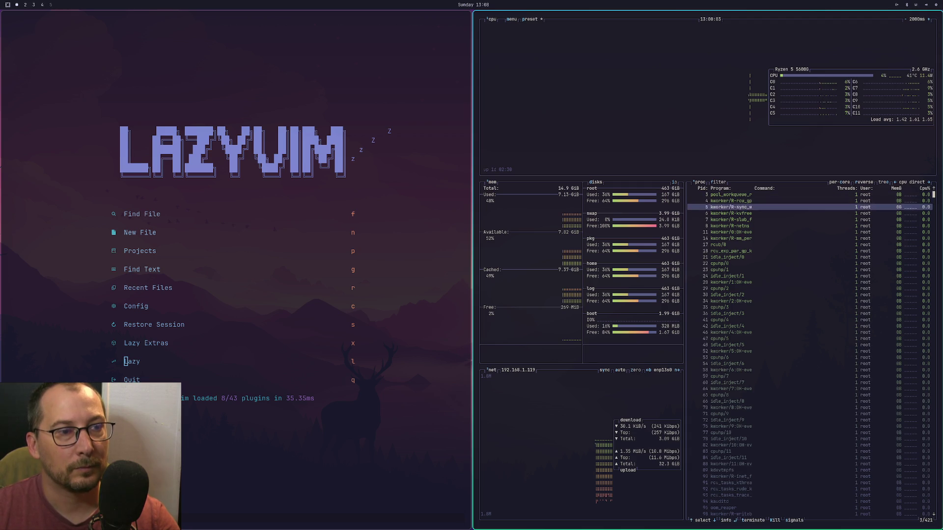
{"action": "key", "text": "Up"}
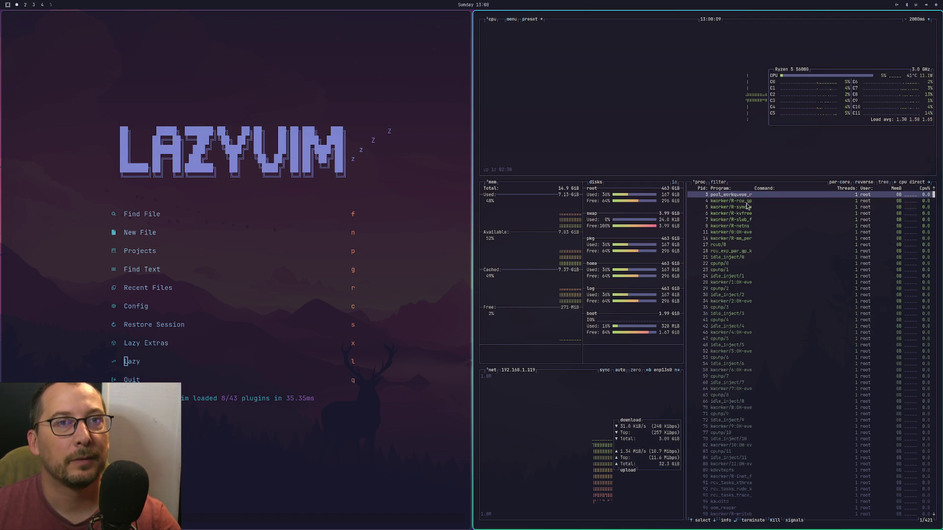
{"action": "key", "text": "Left"}
{"action": "key", "text": "Left"}
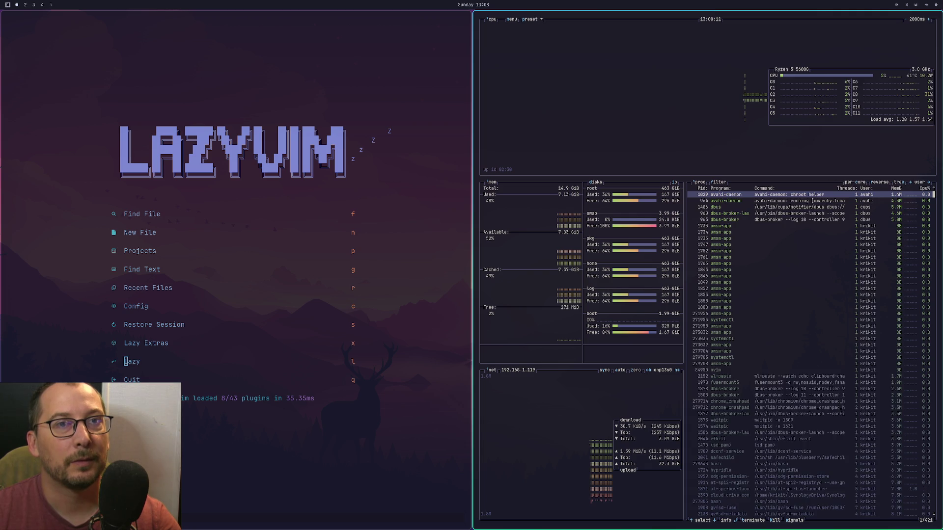
{"action": "key", "text": "Left"}
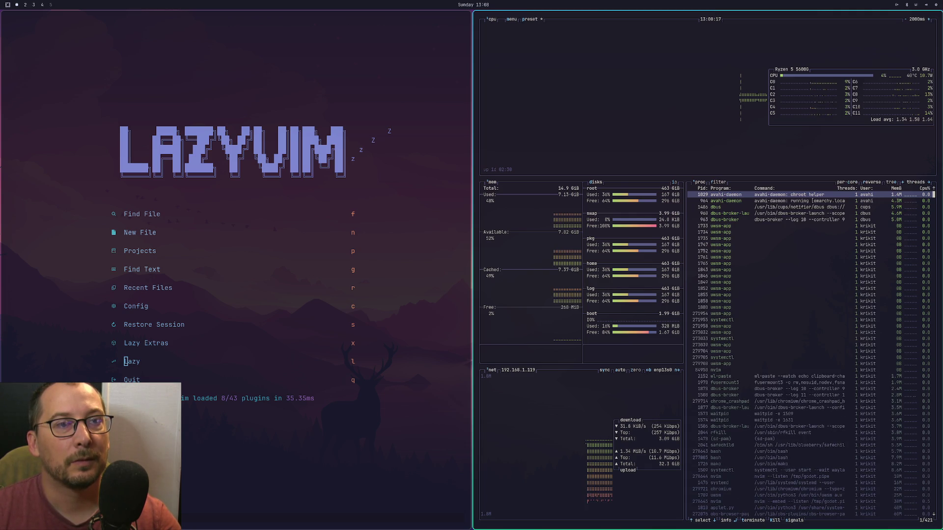
{"action": "key", "text": "Left"}
{"action": "key", "text": "Left"}
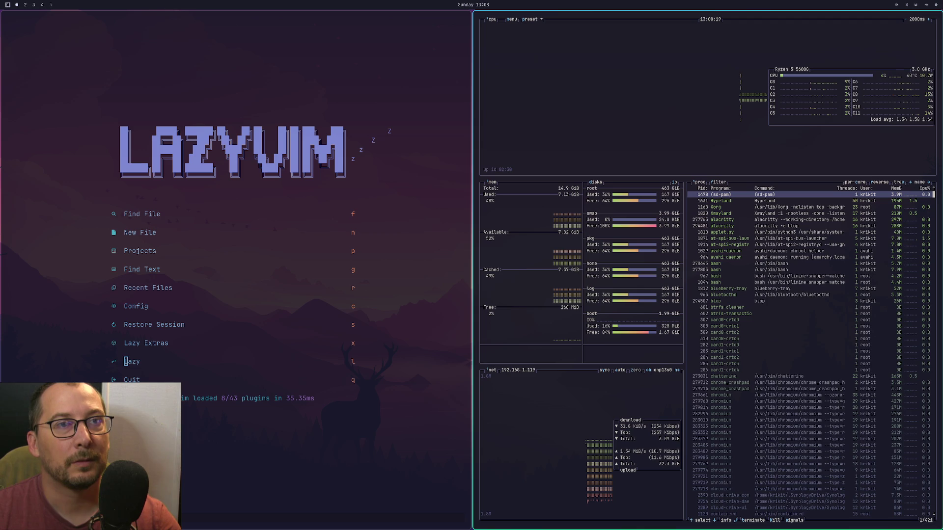
{"action": "key", "text": "Left"}
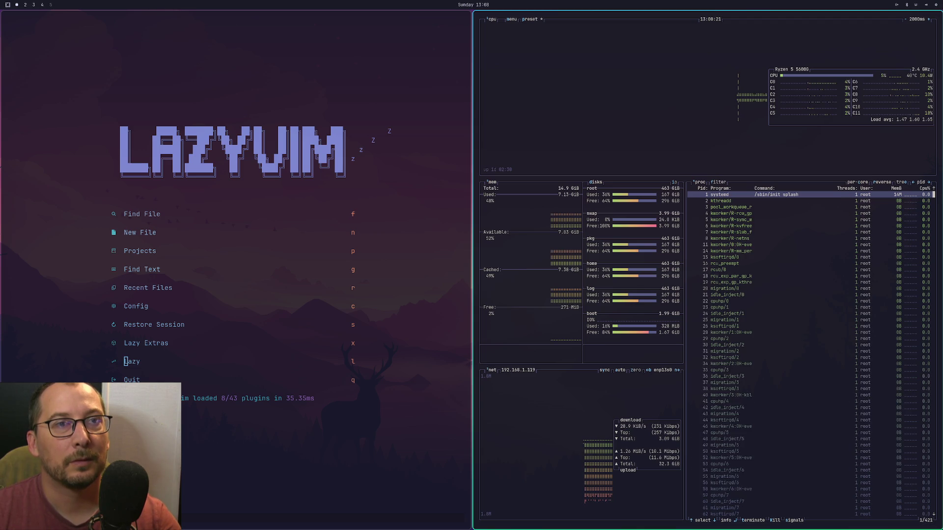
{"action": "key", "text": "Left"}
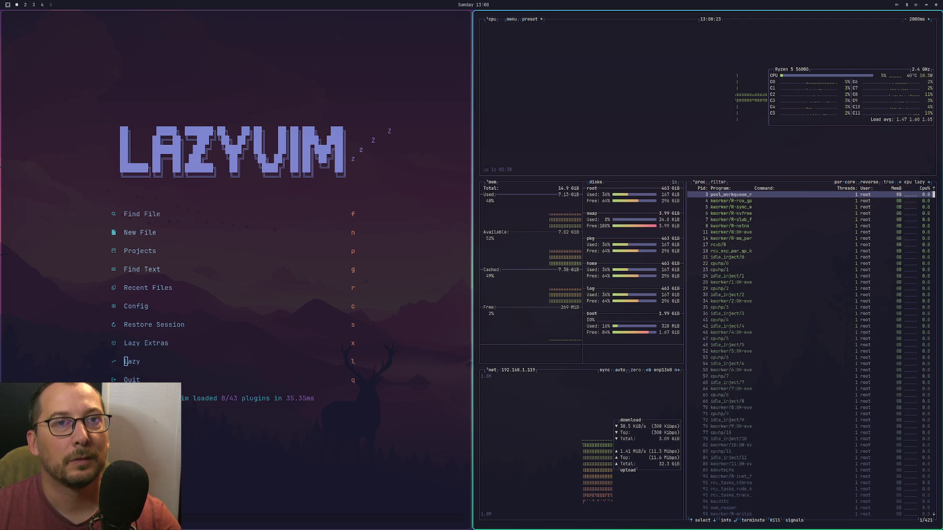
{"action": "key", "text": "Left"}
{"action": "key", "text": "Left"}
{"action": "key", "text": "Left"}
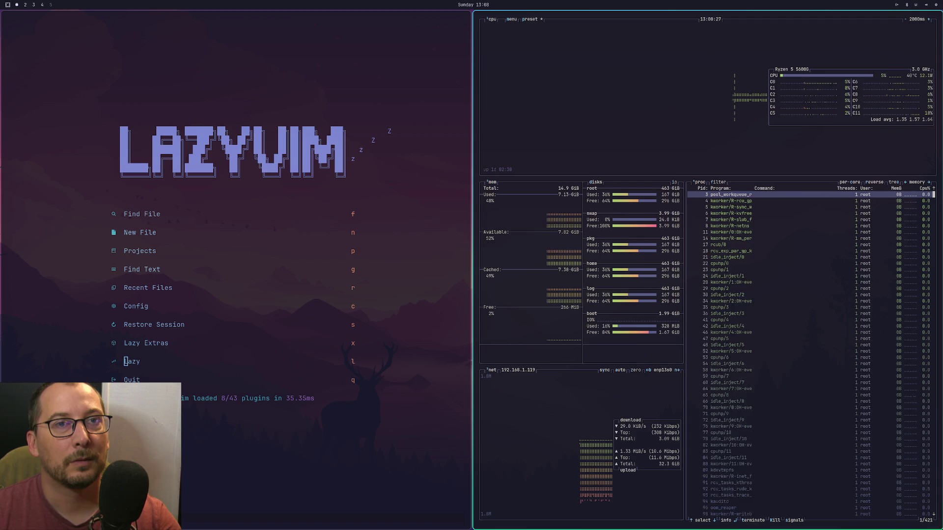
{"action": "key", "text": "Right"}
{"action": "key", "text": "Right"}
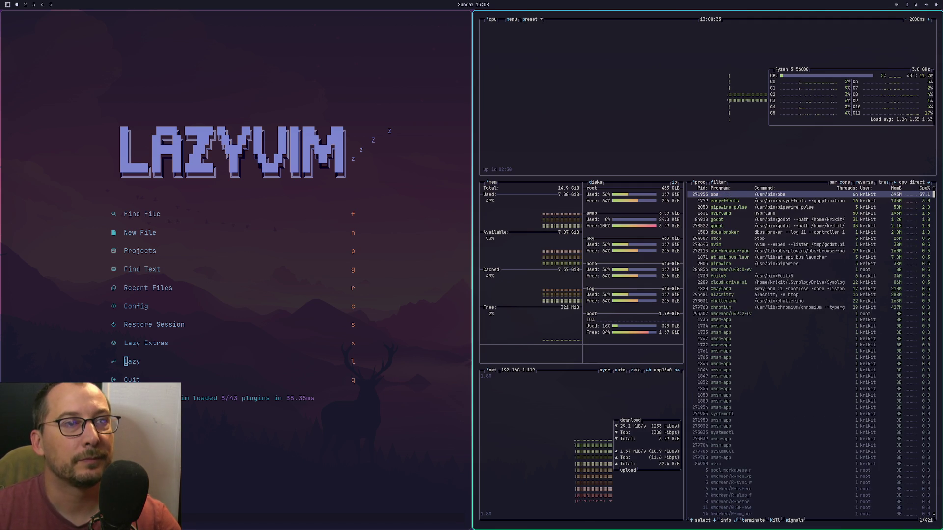
Open the detail panel for the godot process and select godot PID 278522.
{"action": "scroll", "coordinate": [702, 203], "scroll_direction": "down", "scroll_amount": 4}
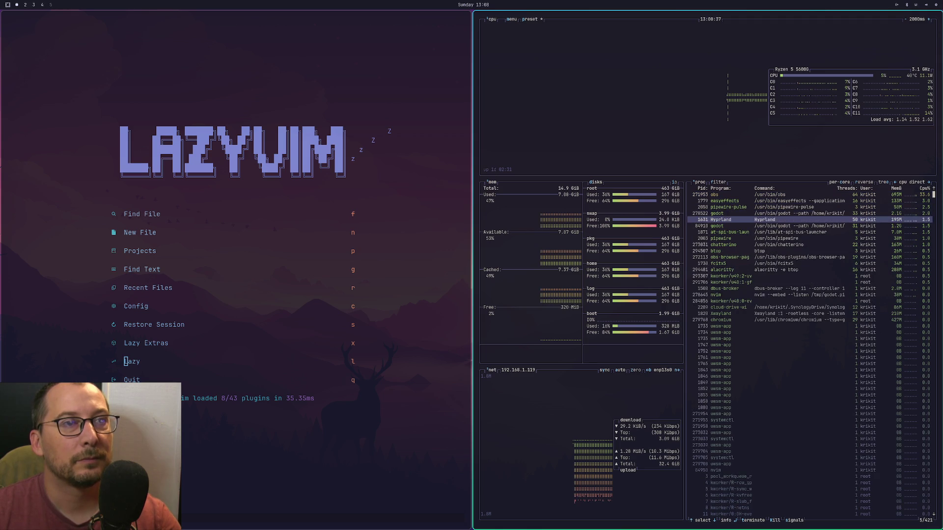
{"action": "left_click", "coordinate": [760, 220]}
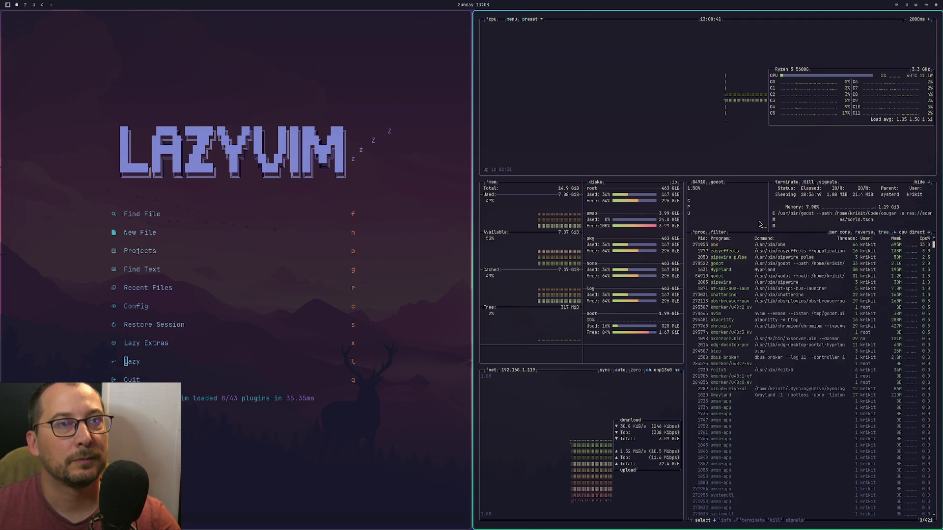
{"action": "key", "text": "m"}
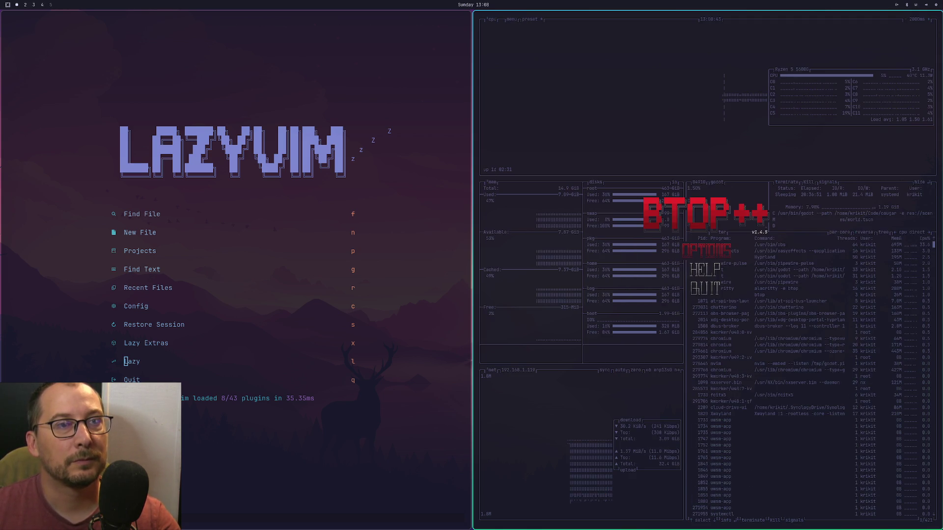
{"action": "key", "text": "Escape"}
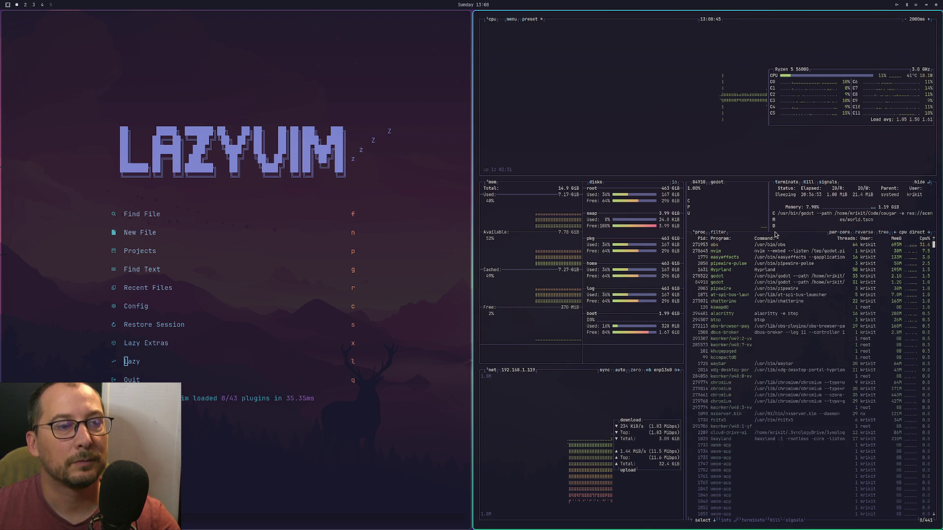
{"action": "left_click", "coordinate": [773, 276]}
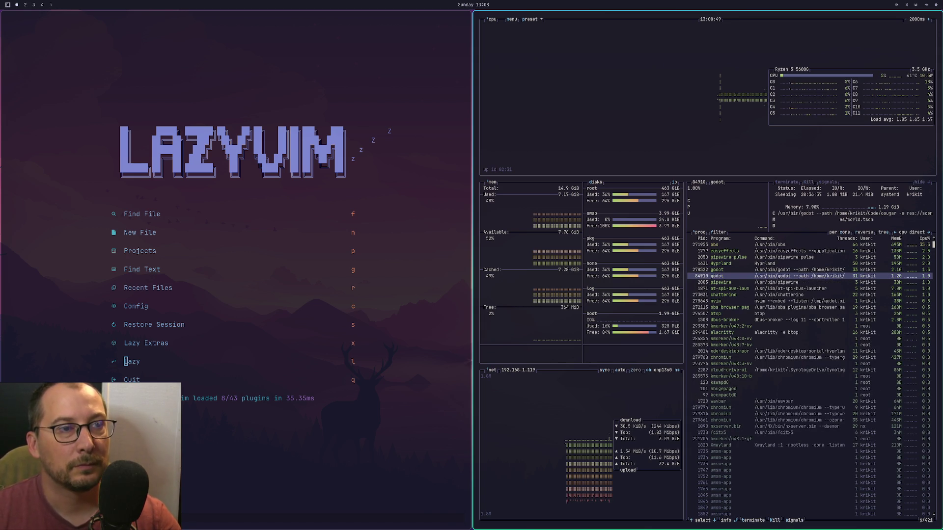
{"action": "left_click", "coordinate": [773, 270]}
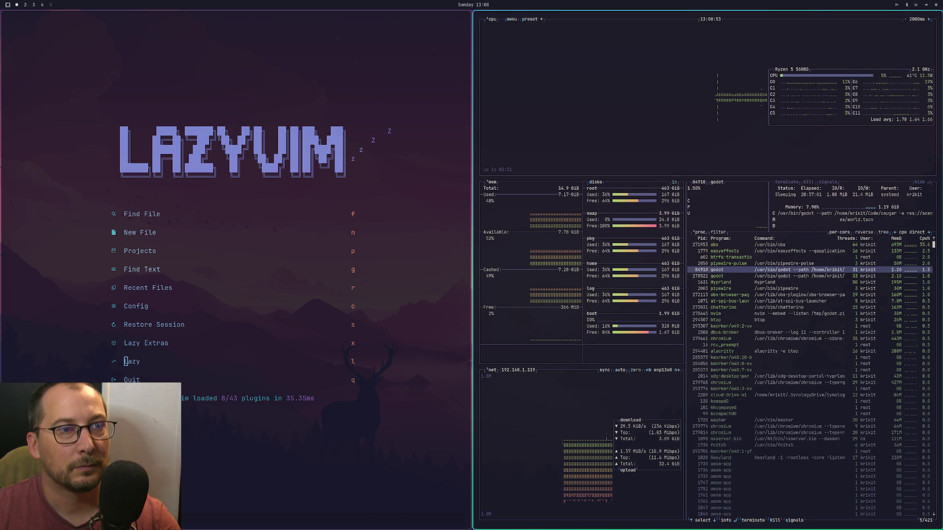
Check the Godot workspace, then reselect godot PID 278522 and request its termination.
{"action": "key", "text": "super+2"}
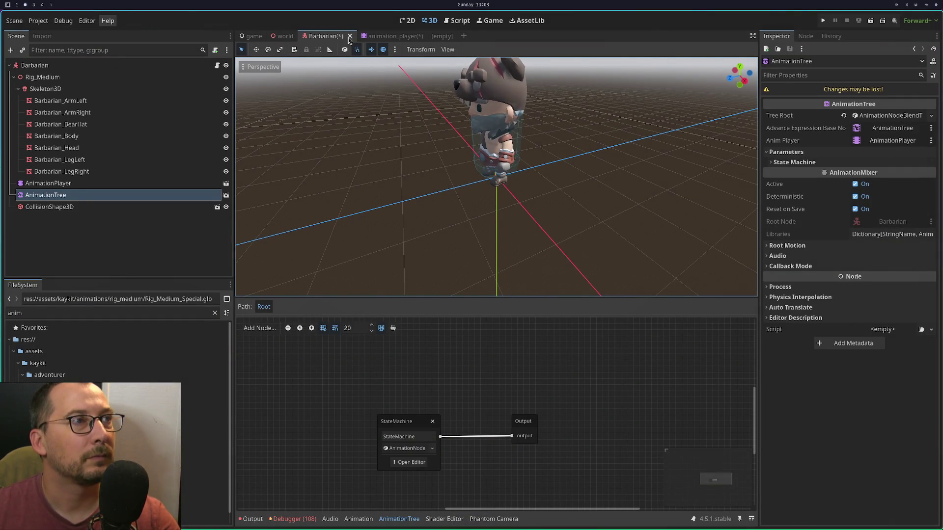
{"action": "key", "text": "super+1"}
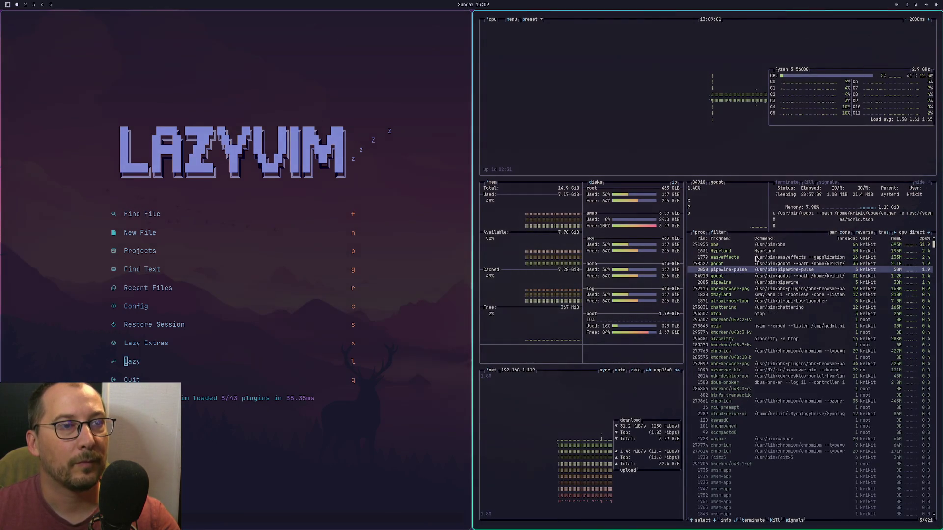
{"action": "left_click", "coordinate": [717, 263]}
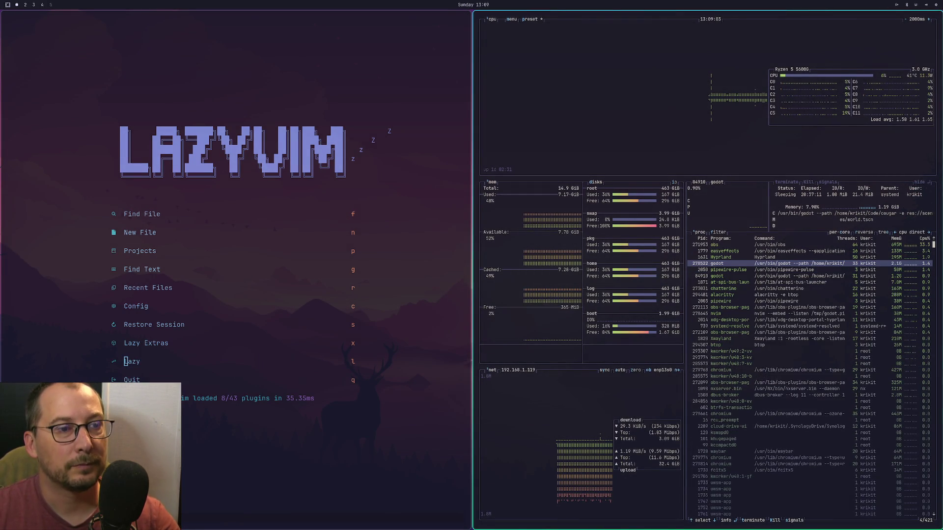
{"action": "key", "text": "t"}
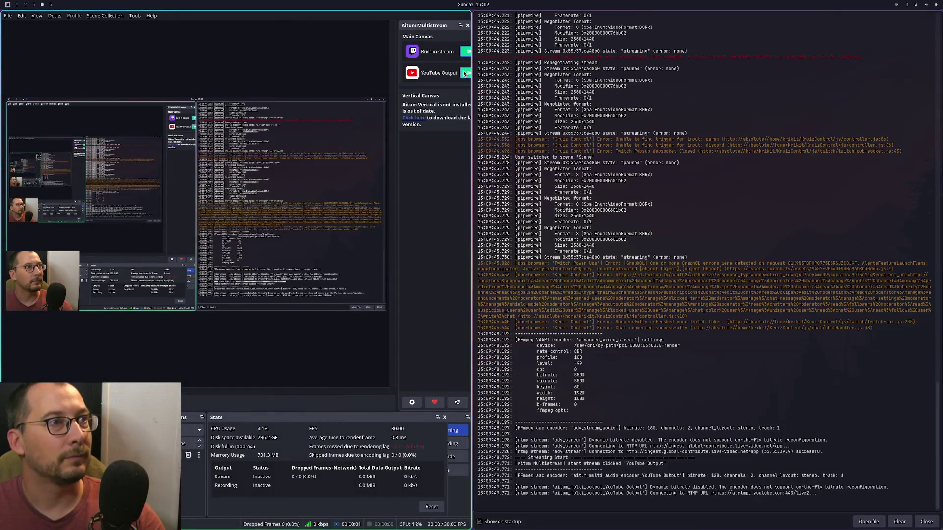
Close the OBS Log window and return to the OBS workspace.
{"action": "left_click", "coordinate": [920, 519]}
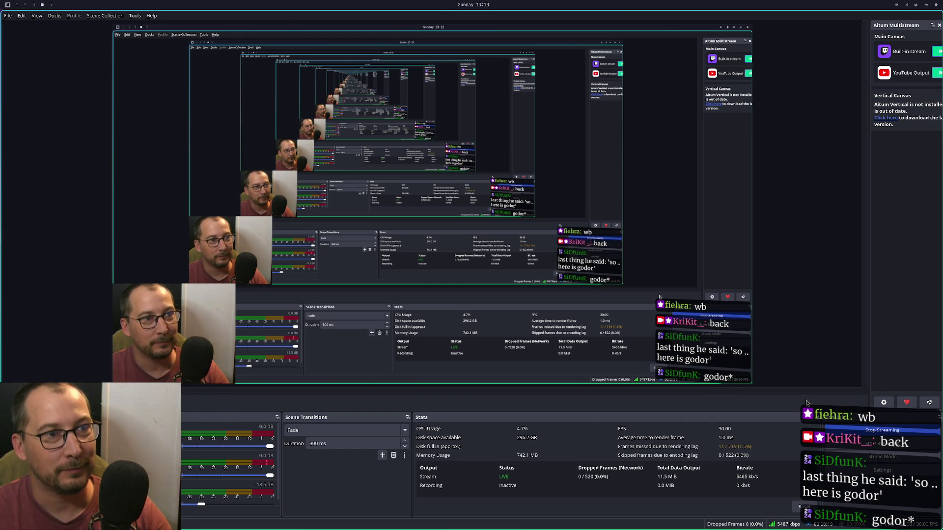
{"action": "key", "text": "super+1"}
{"action": "key", "text": "super+4"}
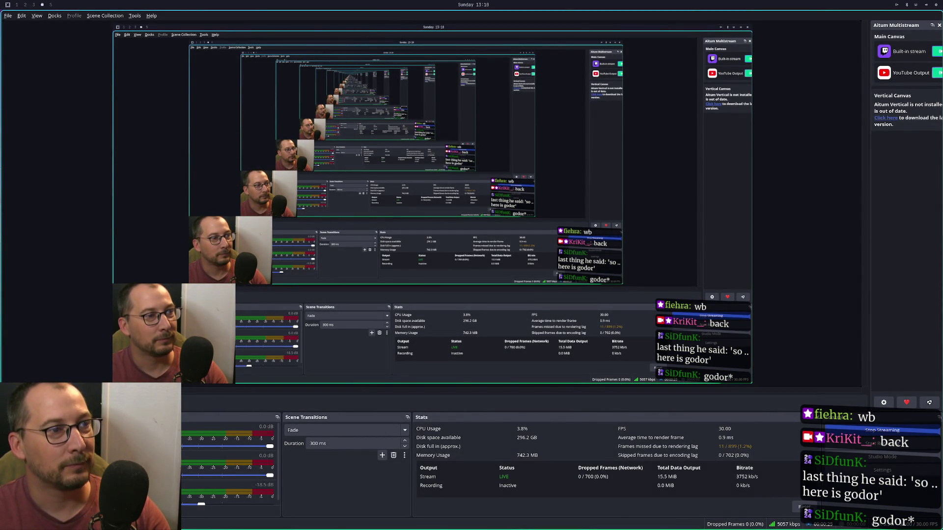
Launch Chatterino from the app launcher, then switch to the empty workspace 1.
{"action": "key", "text": "super+d"}
{"action": "type", "text": "cha"}
{"action": "key", "text": "Down"}
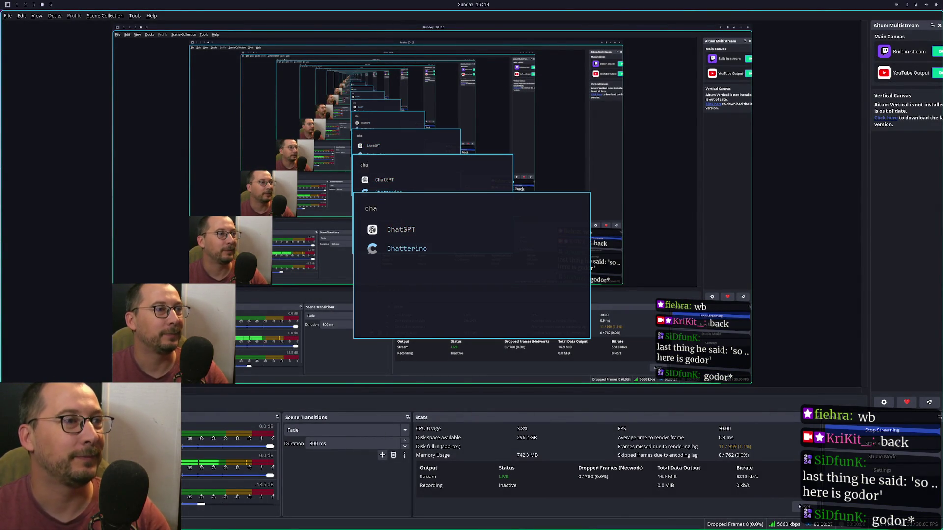
{"action": "key", "text": "Return"}
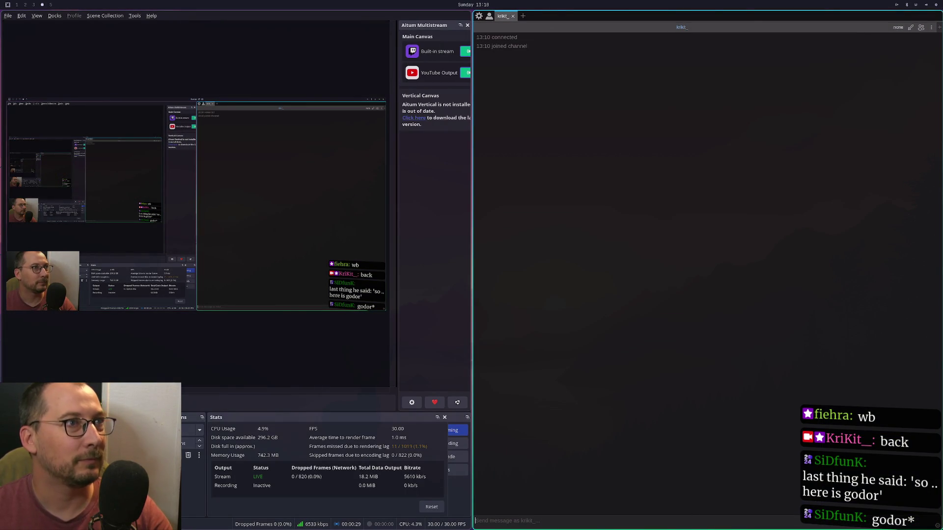
{"action": "key", "text": "super+1"}
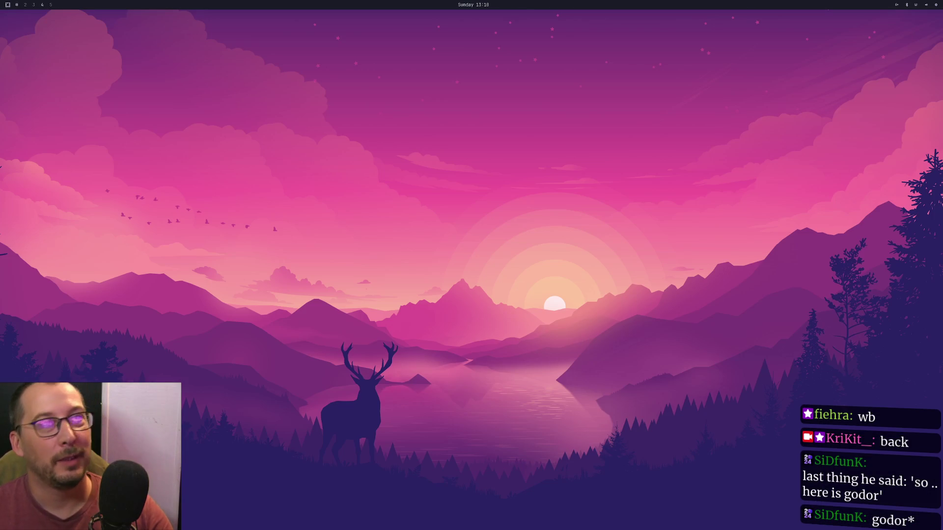
Launch Godot Engine from the app launcher by searching 'god'.
{"action": "key", "text": "super+Return"}
{"action": "key", "text": "super+shift+q"}
{"action": "key", "text": "super+d"}
{"action": "type", "text": "god"}
{"action": "key", "text": "Return"}
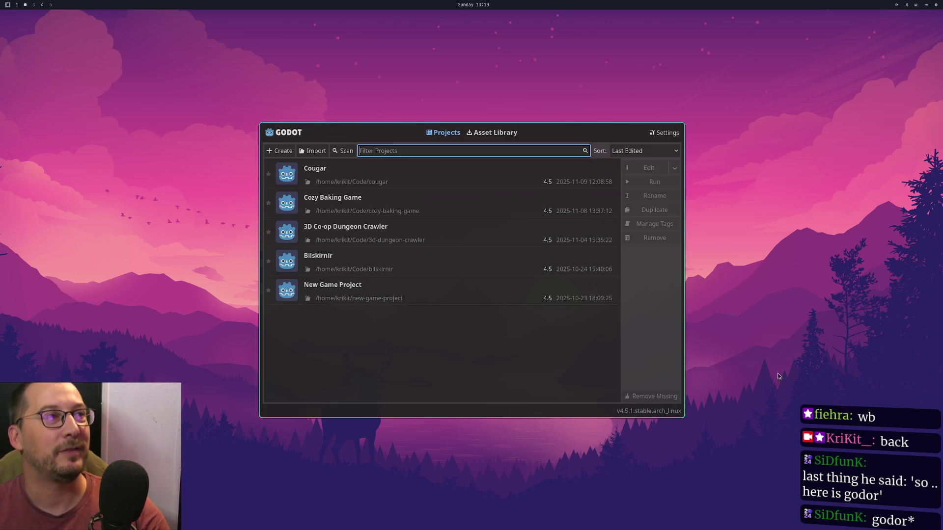
Open the Cougar project in the editor from the Project Manager.
{"action": "left_click", "coordinate": [438, 167]}
{"action": "left_click", "coordinate": [644, 167]}
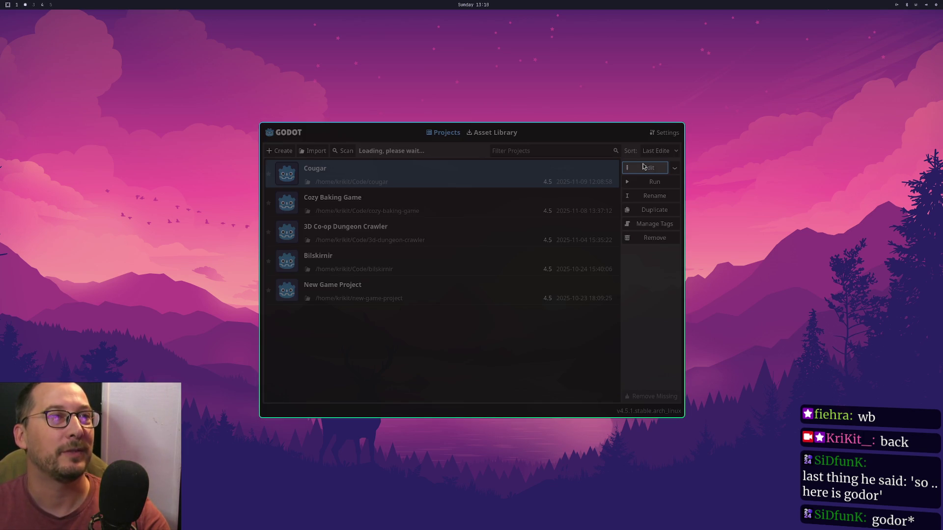
{"action": "key", "text": "super+1"}
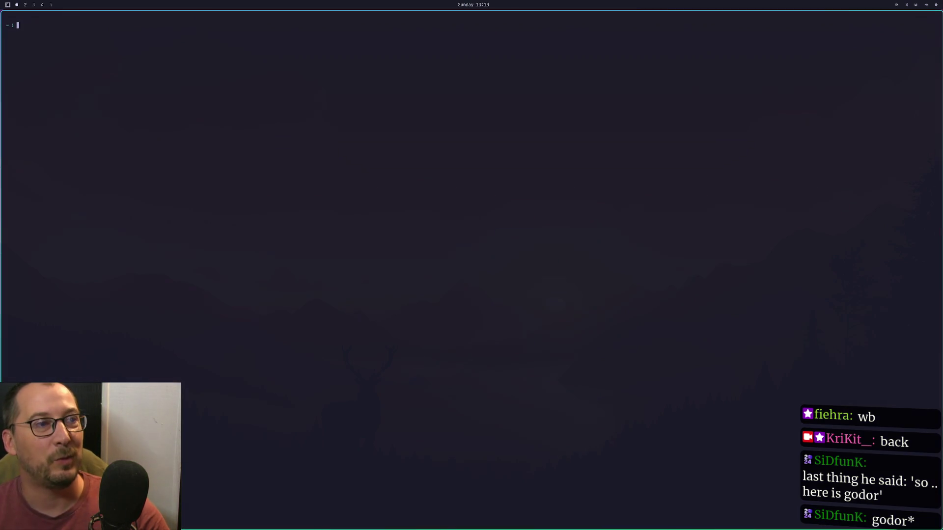
{"action": "key", "text": "super+2"}
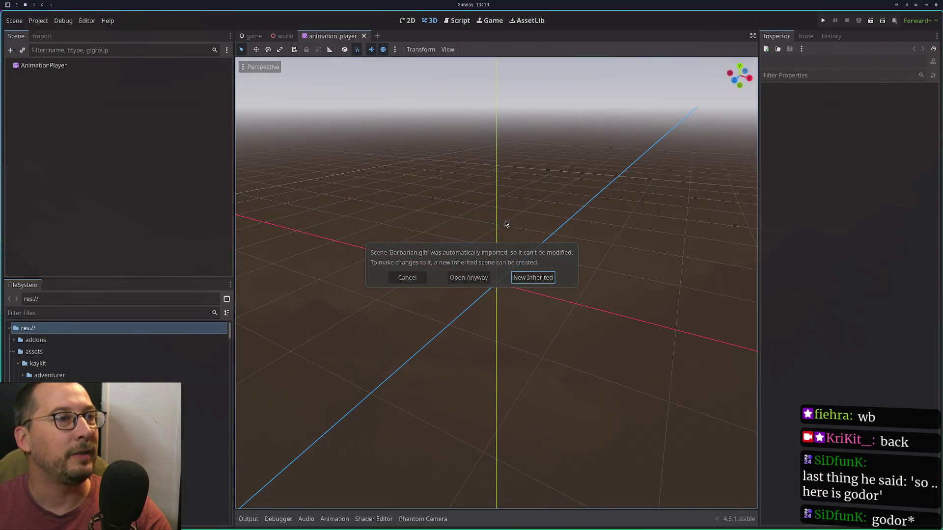
Create an inherited scene from Barbarian.glb, then Quick Load a file for the animation_player's new library value.
{"action": "left_click", "coordinate": [480, 277]}
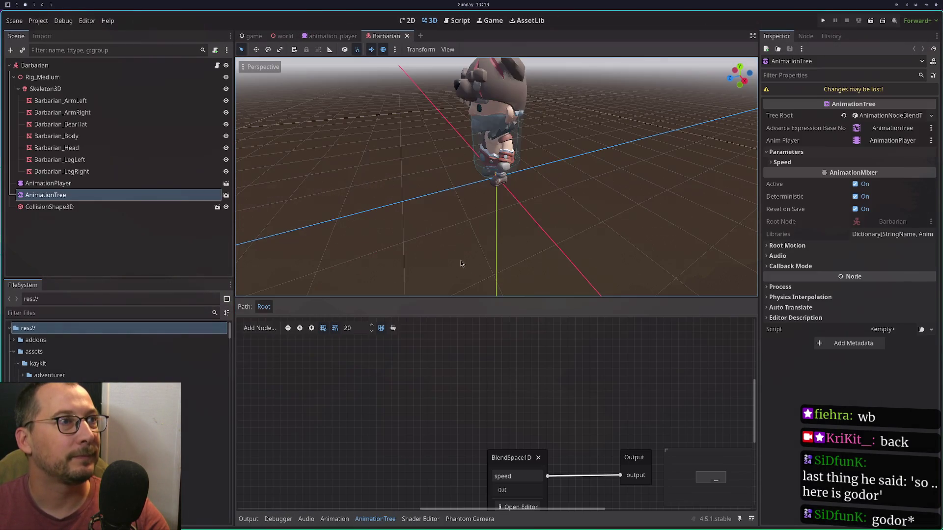
{"action": "mouse_move", "coordinate": [508, 378]}
{"action": "left_mouse_down"}
{"action": "mouse_move", "coordinate": [416, 375]}
{"action": "mouse_move", "coordinate": [411, 390]}
{"action": "left_mouse_up"}
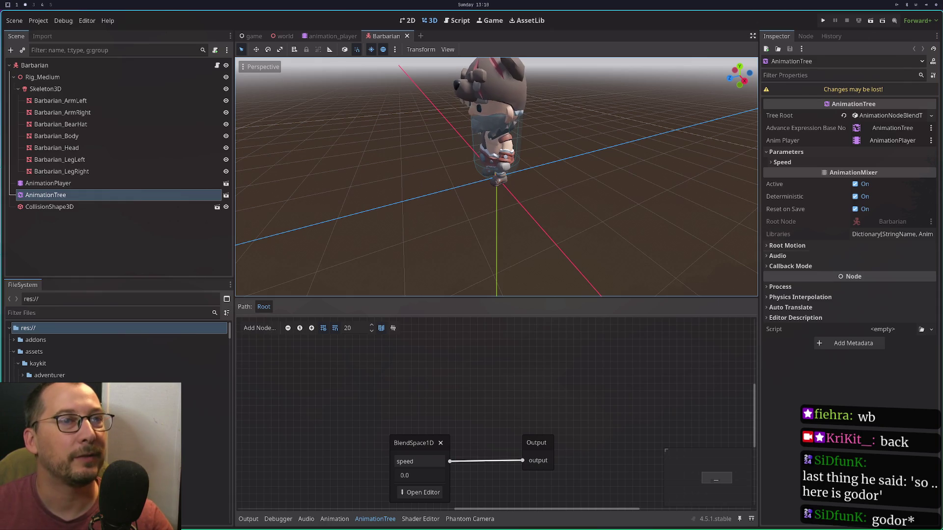
{"action": "left_click", "coordinate": [332, 36]}
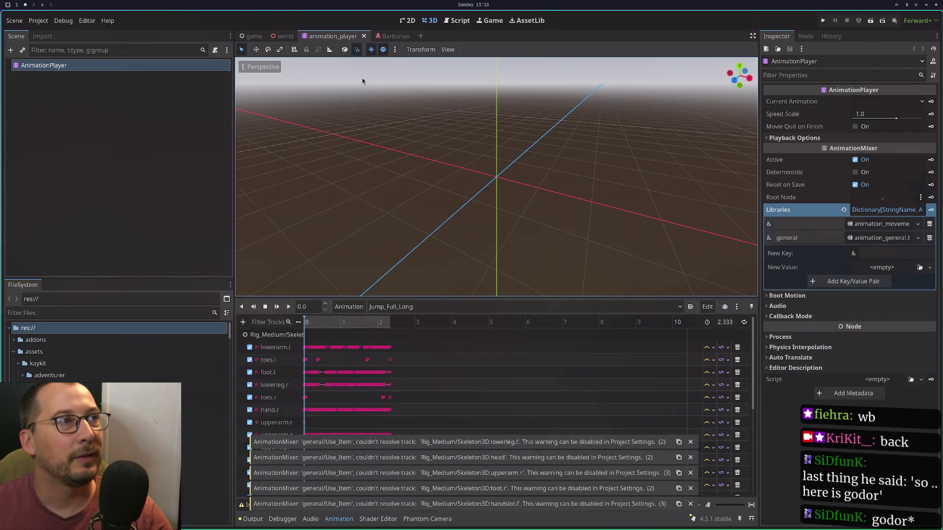
{"action": "left_click", "coordinate": [889, 269]}
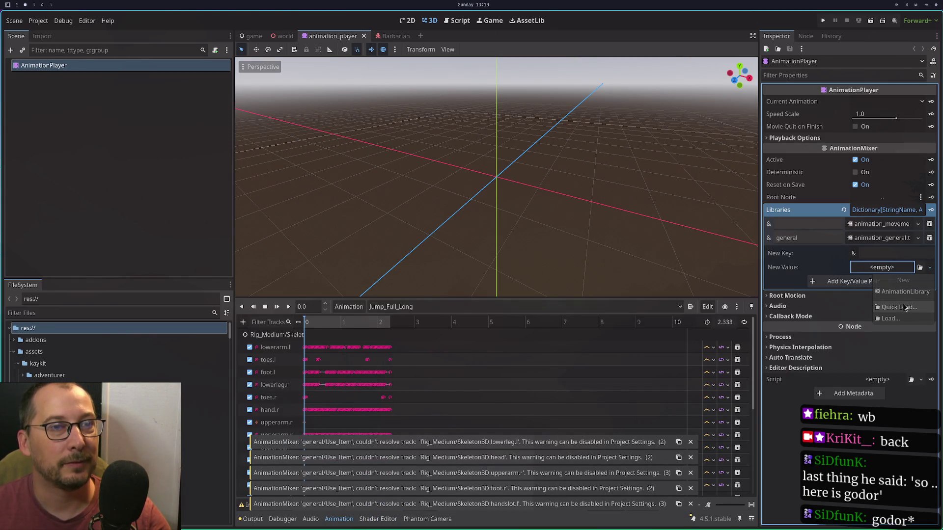
{"action": "left_click", "coordinate": [904, 306]}
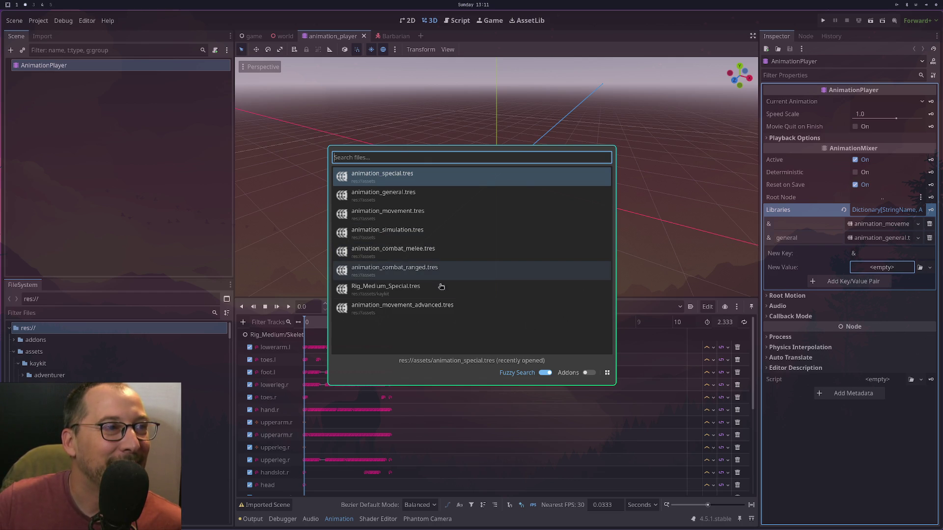
Set animation_movement_advanced.tres as the new library value and focus its still-empty key field.
{"action": "left_click", "coordinate": [425, 310]}
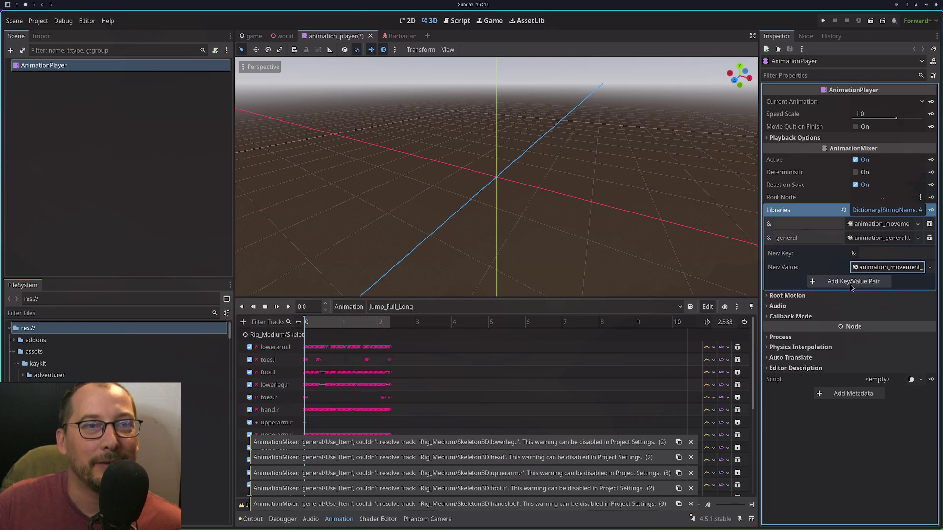
{"action": "left_click", "coordinate": [876, 251]}
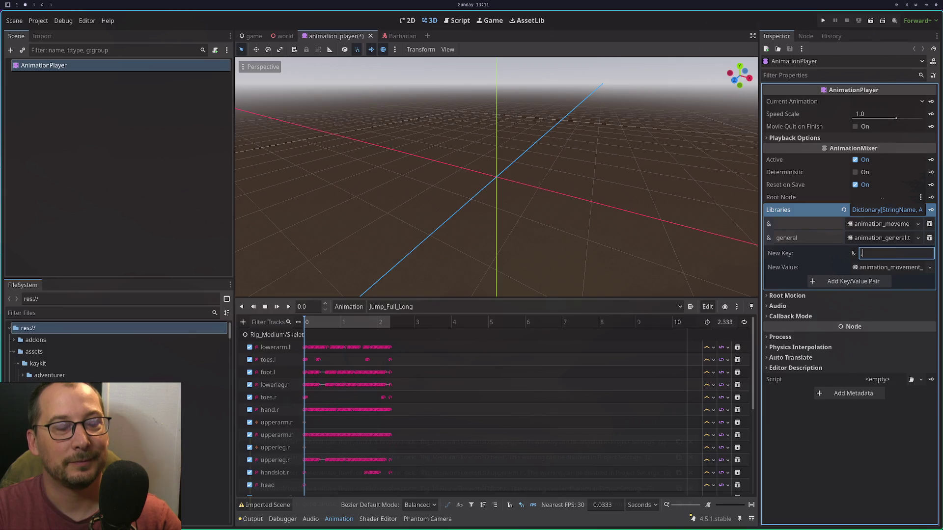
{"action": "key", "text": "super+Right"}
{"action": "key", "text": "super+Right"}
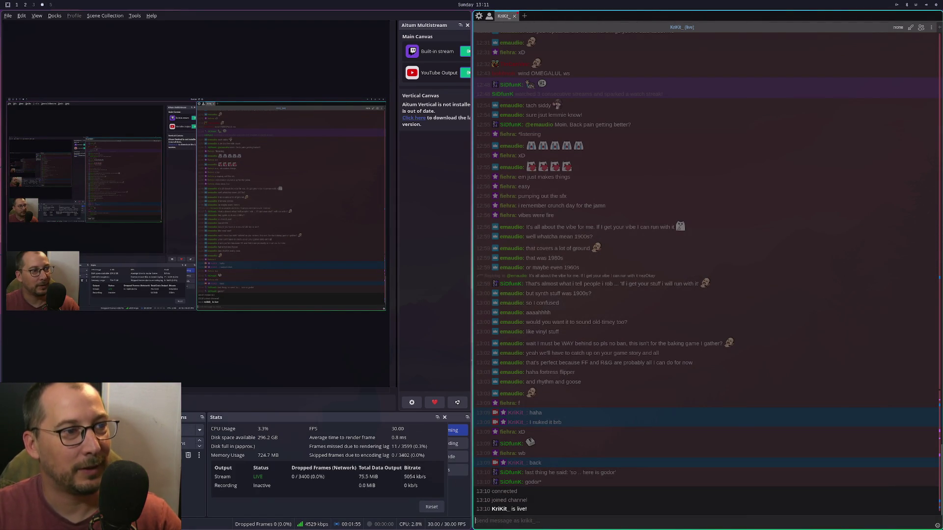
{"action": "key", "text": "super+Left"}
{"action": "key", "text": "super+Left"}
Switch briefly to the chat workspace and back to Godot's AnimationPlayer libraries.
{"action": "key", "text": "super+Right"}
{"action": "key", "text": "super+Left"}
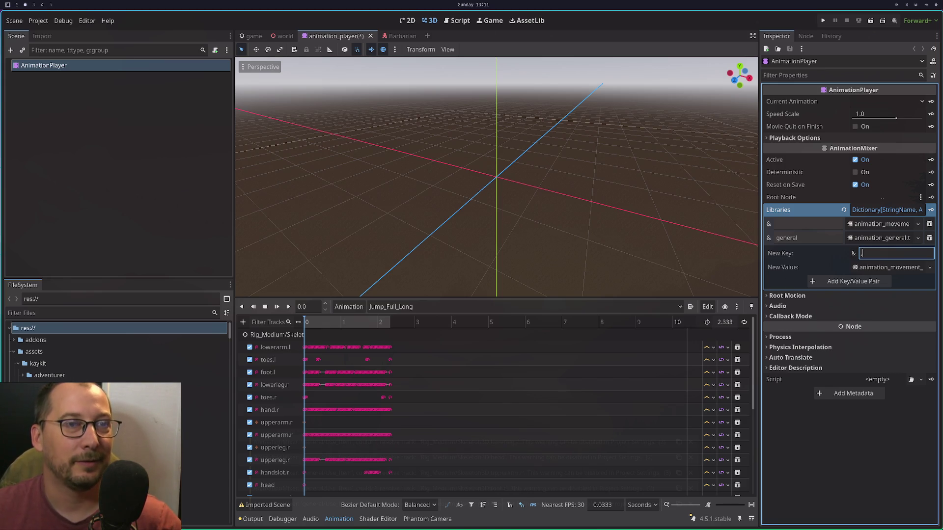
In the terminal, recall the earlier cd command from history and edit its folder path toward ~/Code/cougar/.
{"action": "key", "text": "super+1"}
{"action": "key", "text": "Up"}
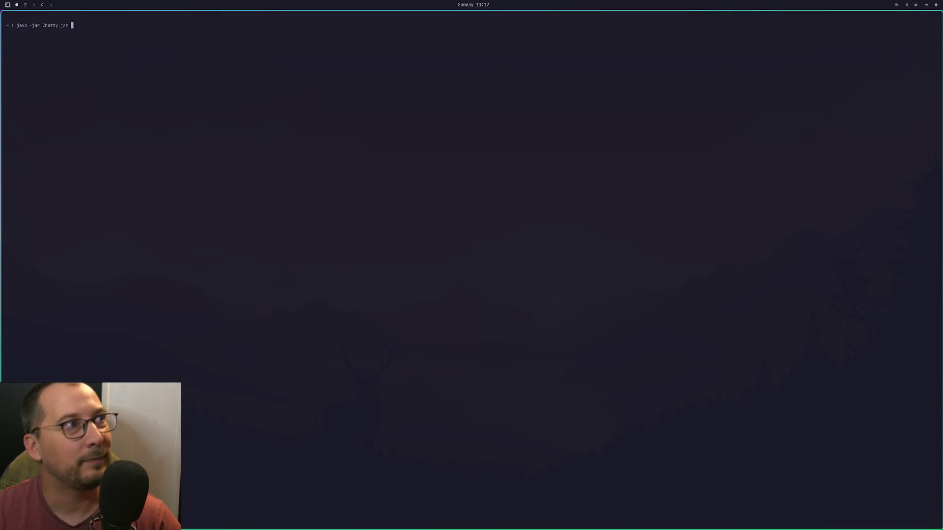
{"action": "key", "text": "Up"}
{"action": "key", "text": "Up"}
{"action": "key", "text": "Down"}
{"action": "key", "text": "Down"}
{"action": "key", "text": "Up"}
{"action": "key", "text": "Up"}
{"action": "key", "text": "Up"}
{"action": "key", "text": "Down"}
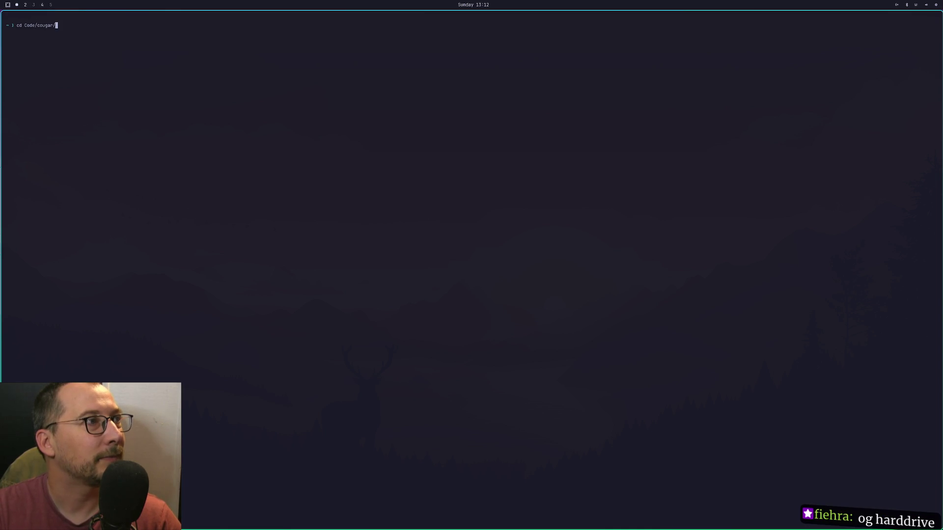
{"action": "left_click", "coordinate": [33, 25]}
{"action": "type", "text": "~"}
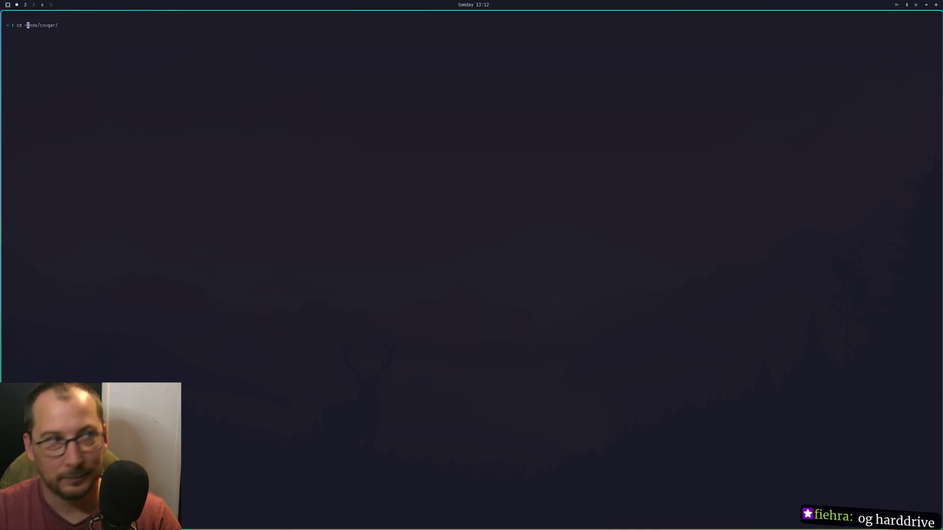
{"action": "type", "text": "/cd Chatty_0.27/"}
Discard the recalled install command, clear the terminal screen, and return to the Godot workspace.
{"action": "key", "text": "ctrl+u"}
{"action": "key", "text": "Up"}
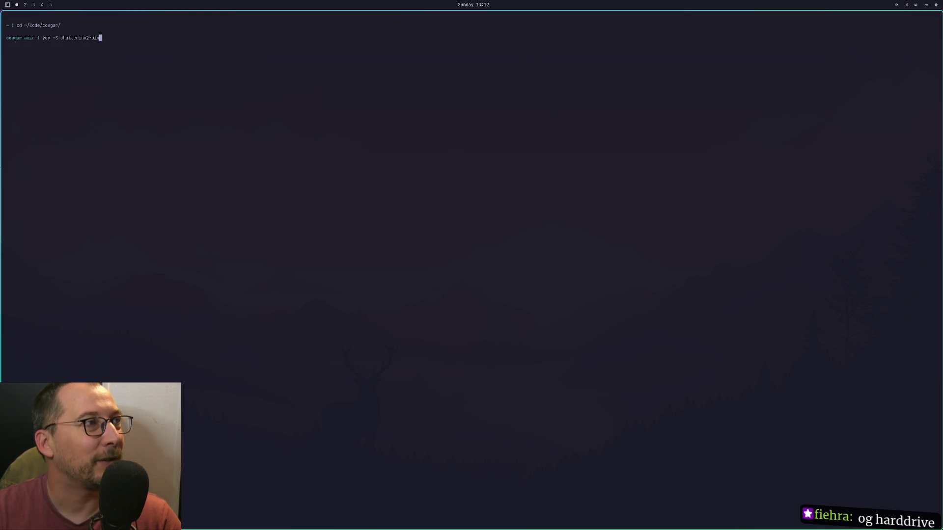
{"action": "key", "text": "ctrl+u"}
{"action": "type", "text": "clear"}
{"action": "key", "text": "Return"}
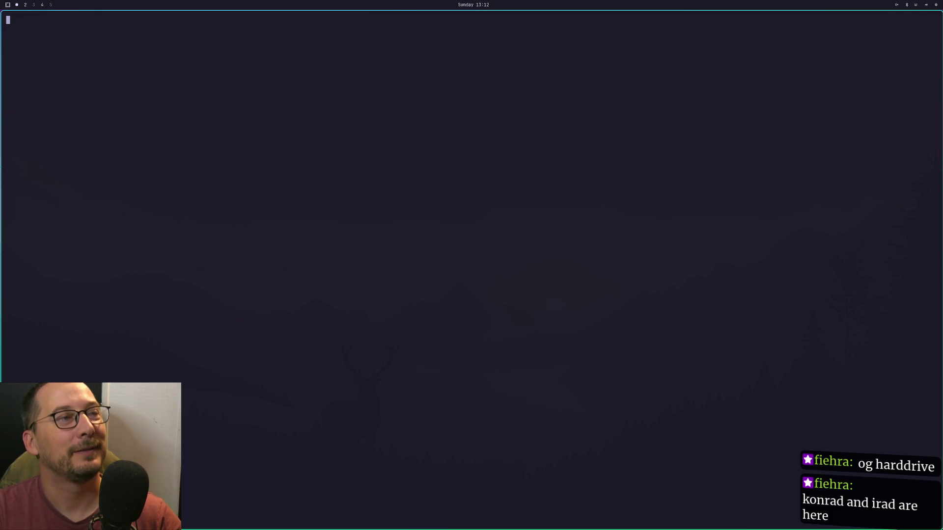
{"action": "key", "text": "super+2"}
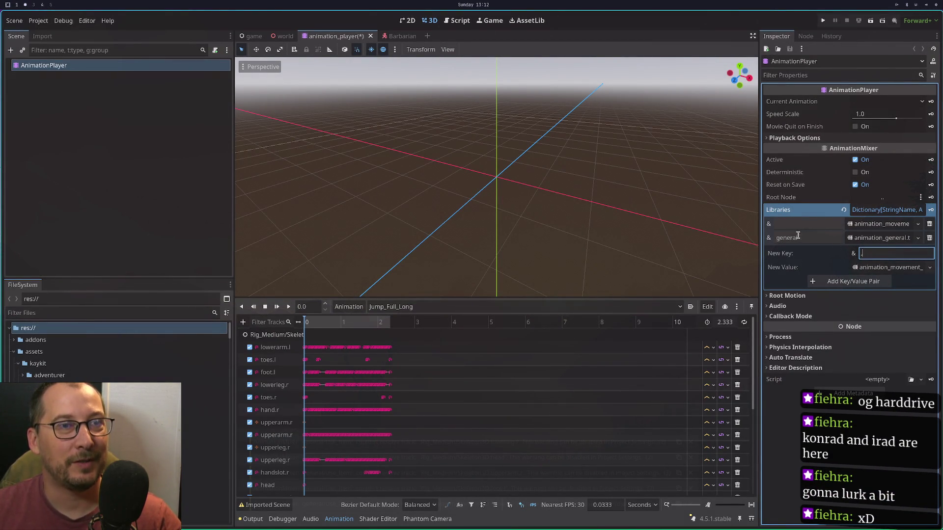
Switch between the Godot editor and the LazyVim terminal workspace, ending on the LazyVim dashboard.
{"action": "key", "text": "super+1"}
{"action": "key", "text": "super+2"}
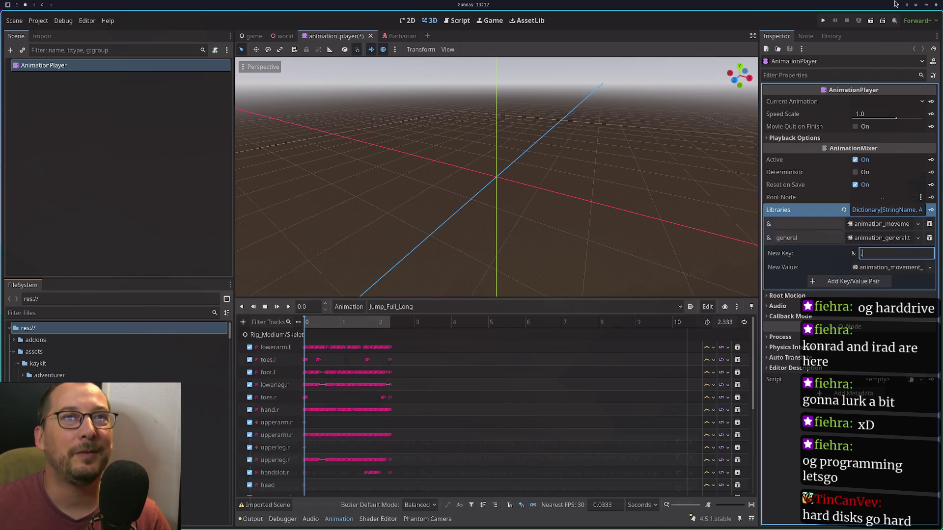
{"action": "key", "text": "super+1"}
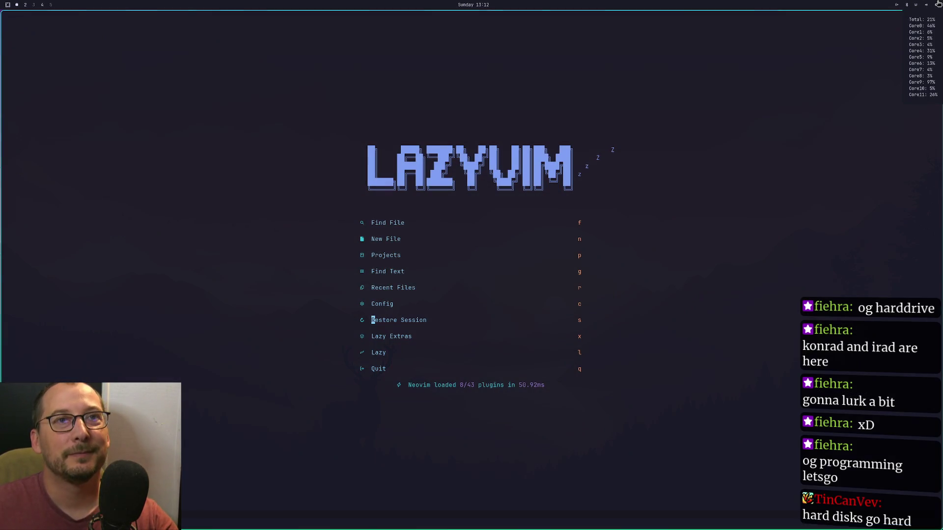
Launch btop beside LazyVim and sort its process list by CPU usage.
{"action": "left_click", "coordinate": [937, 6]}
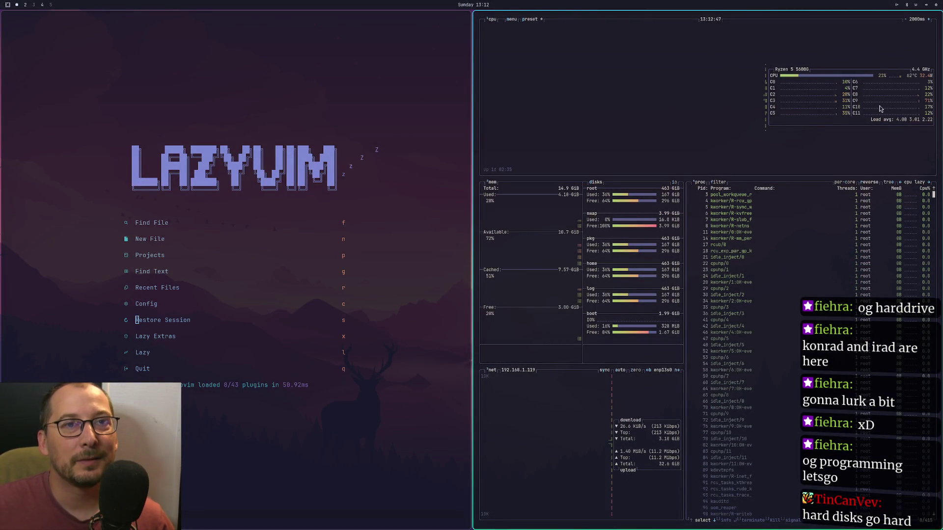
{"action": "left_click", "coordinate": [889, 200]}
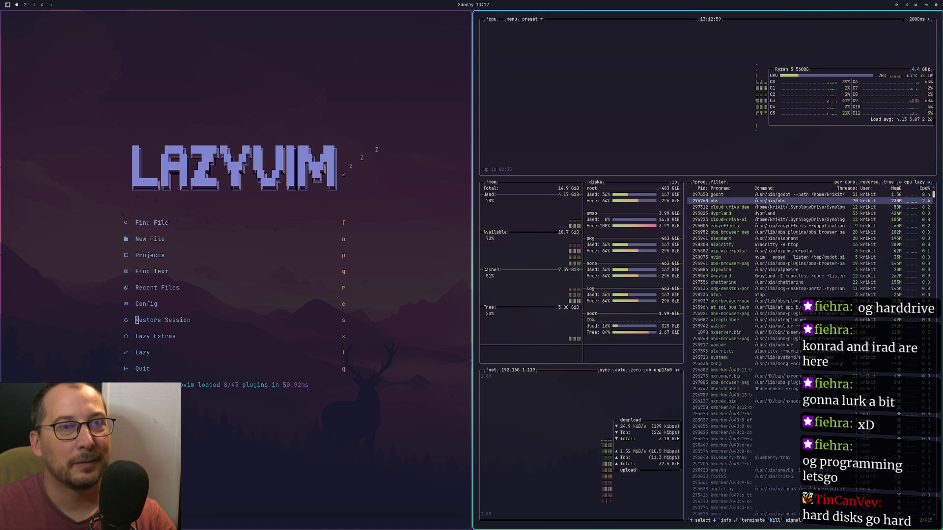
{"action": "key", "text": "super+2"}
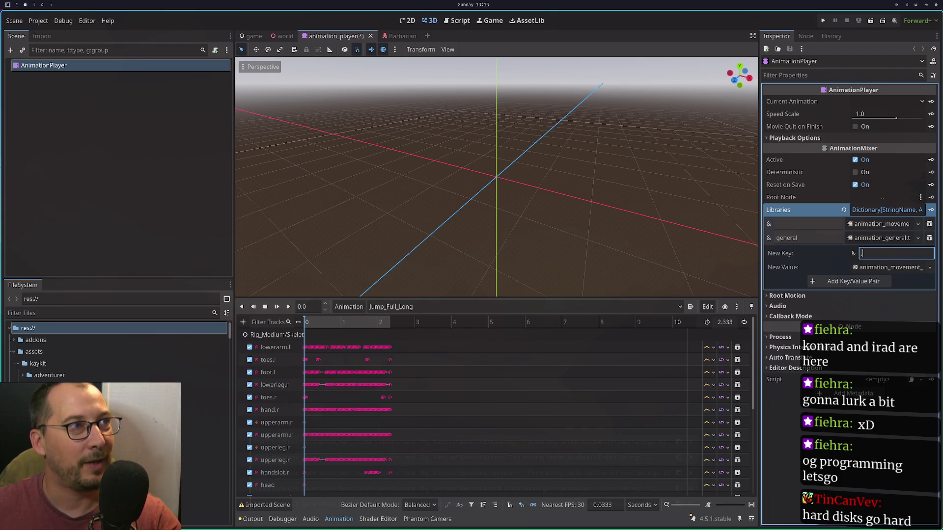
{"action": "key", "text": "super+2"}
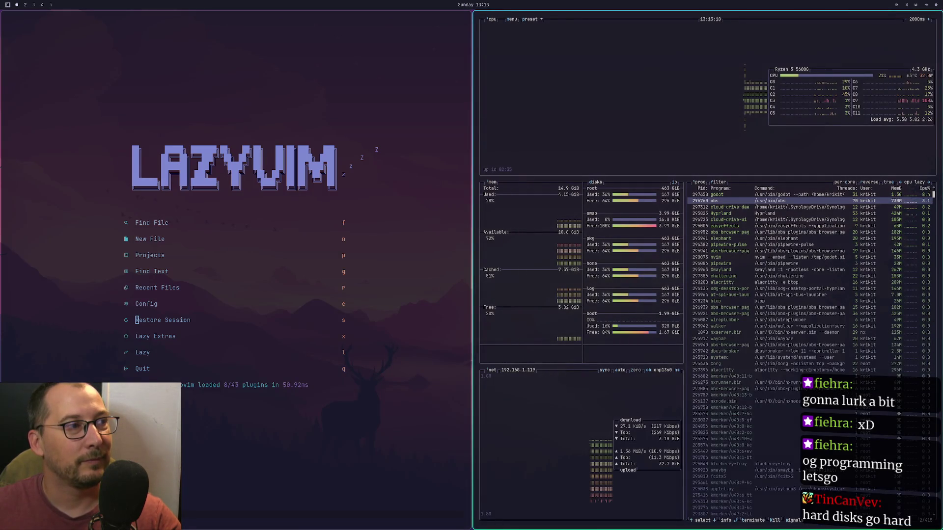
Select the godot process in btop and show its detail panel.
{"action": "key", "text": "super+1"}
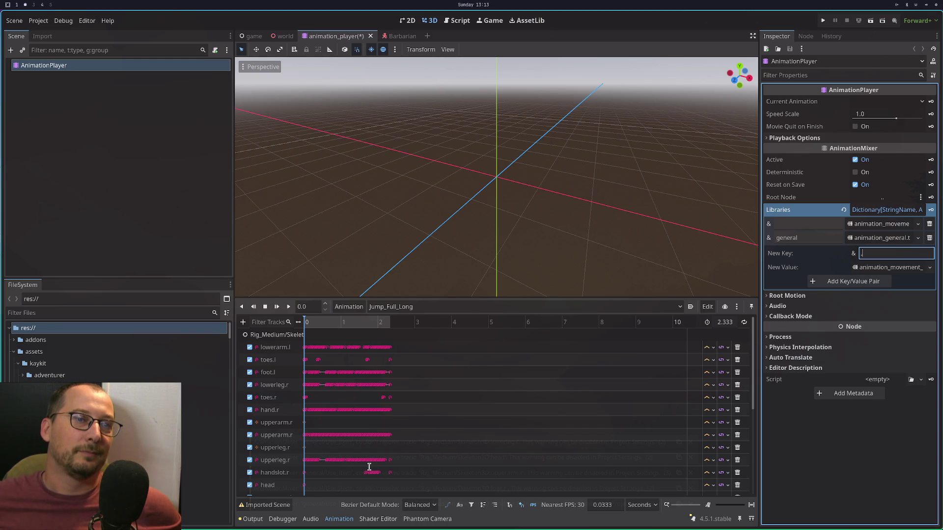
{"action": "key", "text": "super+1"}
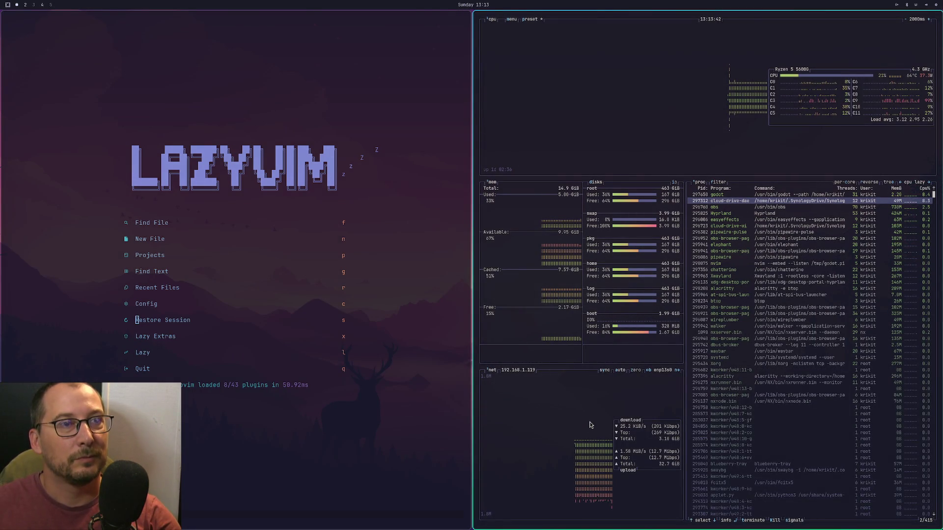
{"action": "left_click", "coordinate": [704, 195]}
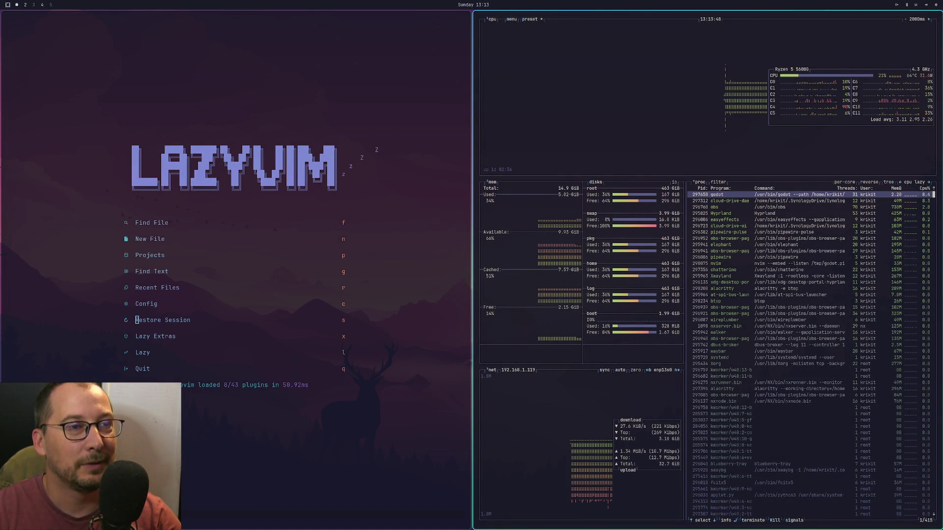
{"action": "left_click", "coordinate": [704, 195]}
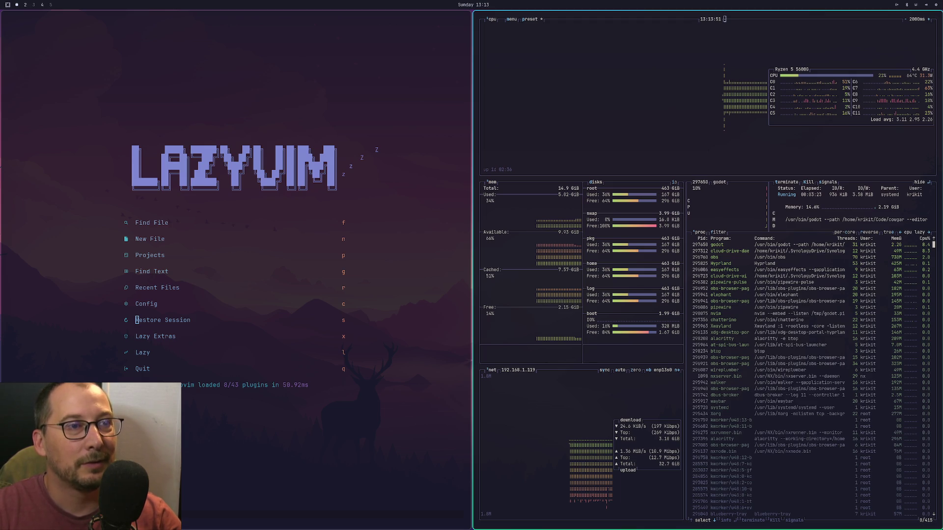
Run kill 297650 in a new Alacritty window to end the godot process.
{"action": "key", "text": "super+Return"}
{"action": "type", "text": "kil"}
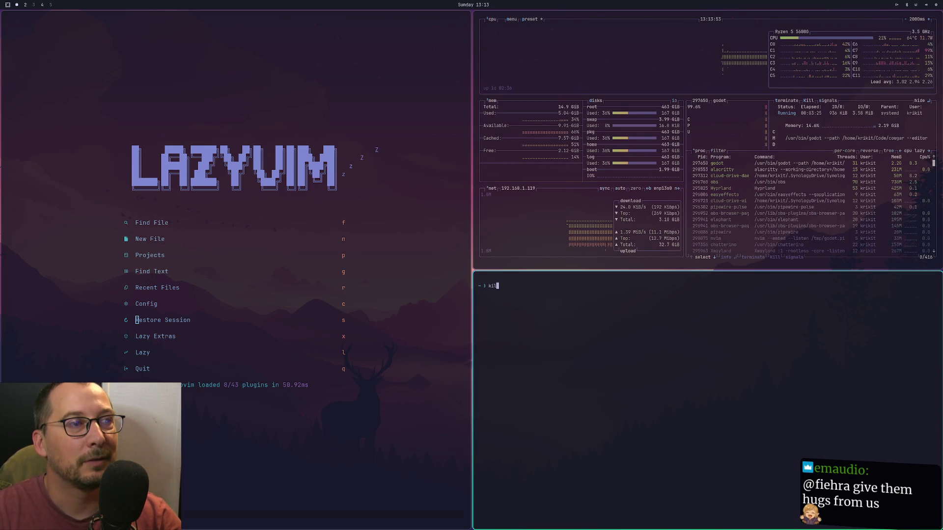
{"action": "type", "text": "l 2"}
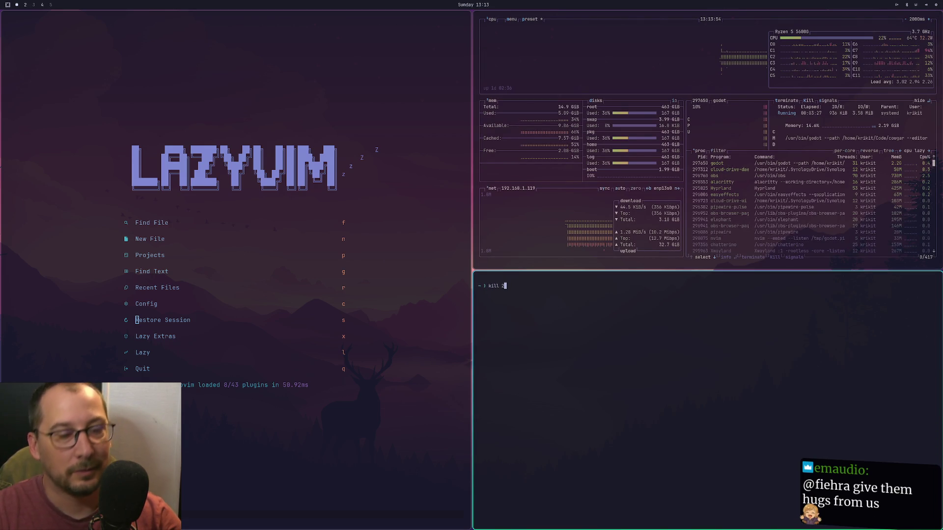
{"action": "type", "text": "97"}
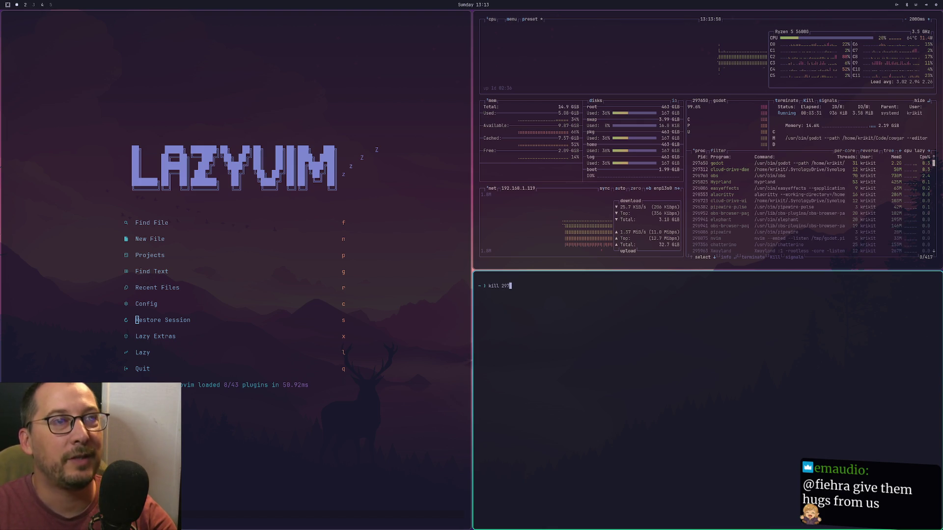
{"action": "type", "text": "650"}
{"action": "key", "text": "Return"}
{"action": "key", "text": "super+2"}
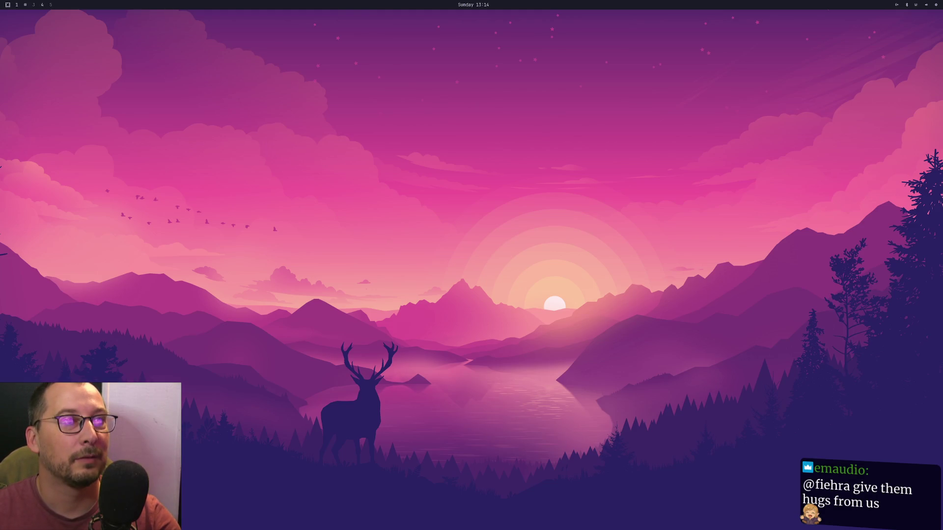
Relaunch Godot from the application launcher and open the Cougar project in the editor.
{"action": "key", "text": "super+1"}
{"action": "key", "text": "super+2"}
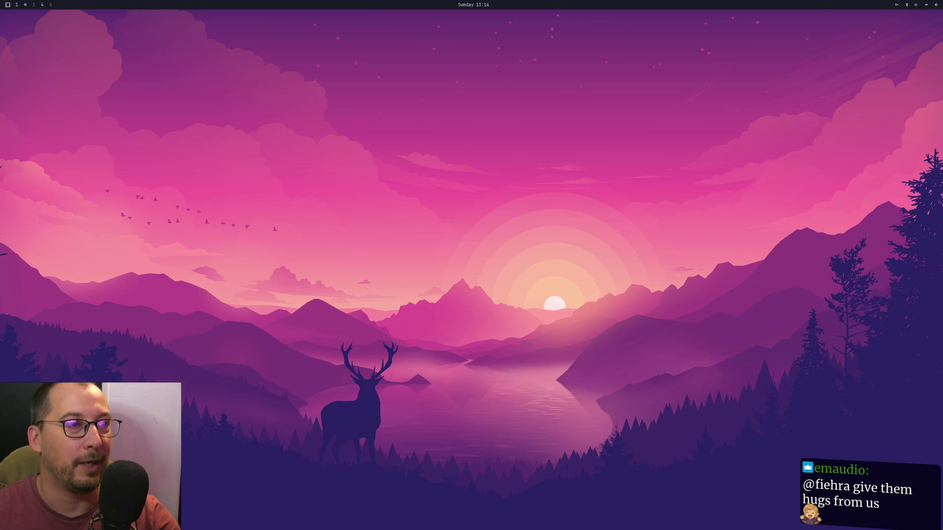
{"action": "key", "text": "super+space"}
{"action": "type", "text": "go"}
{"action": "key", "text": "Return"}
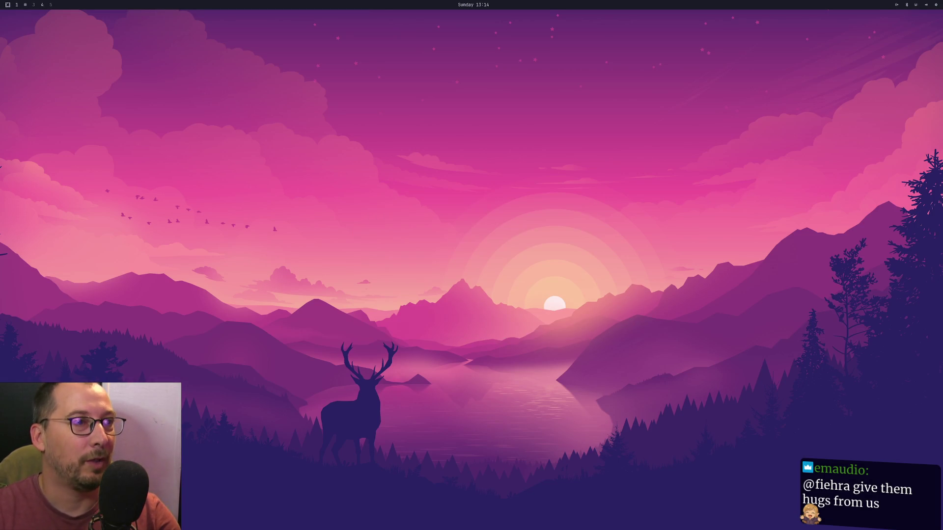
{"action": "left_click", "coordinate": [460, 181]}
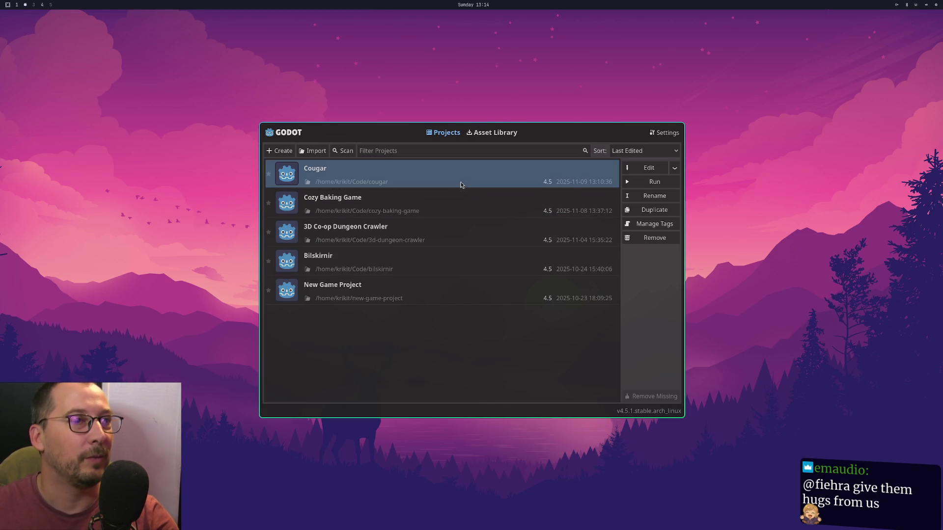
{"action": "left_click", "coordinate": [650, 166]}
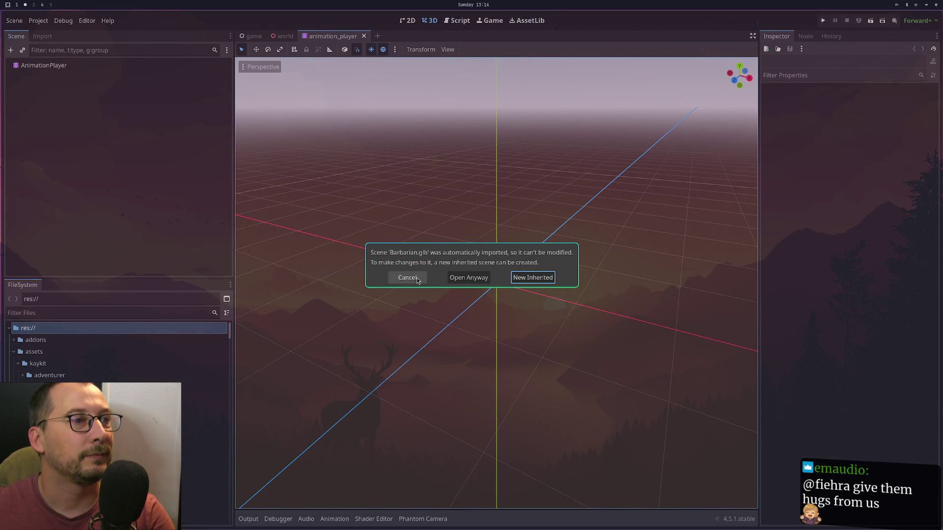
Dismiss the Barbarian.glb prompt, close the world and game tabs, and Quick Load for the library New Value.
{"action": "left_click", "coordinate": [420, 279]}
{"action": "left_click", "coordinate": [284, 36]}
{"action": "left_click", "coordinate": [299, 36]}
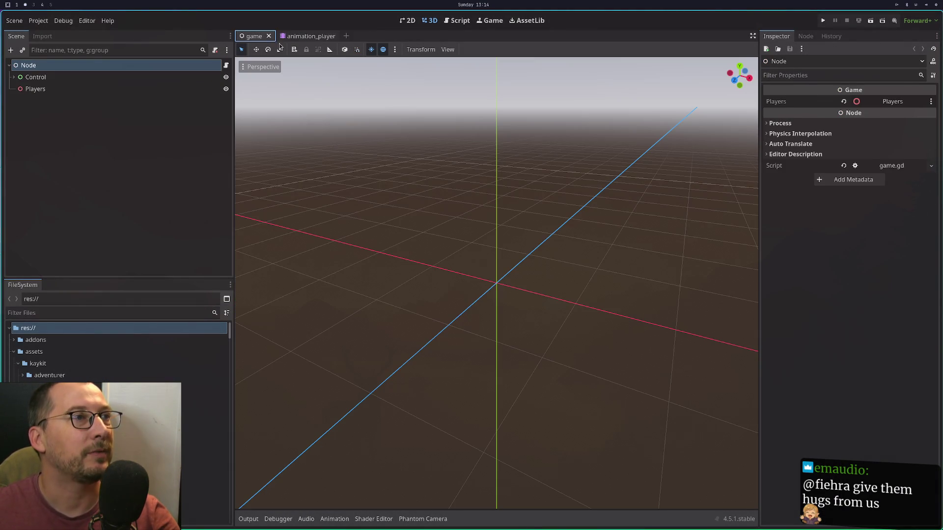
{"action": "left_click", "coordinate": [269, 36]}
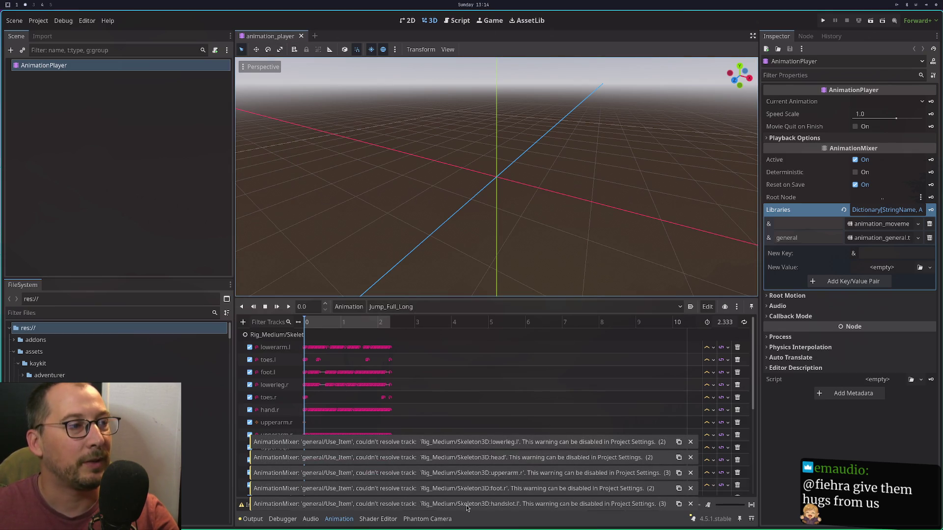
{"action": "left_click", "coordinate": [882, 269]}
{"action": "left_click", "coordinate": [884, 308]}
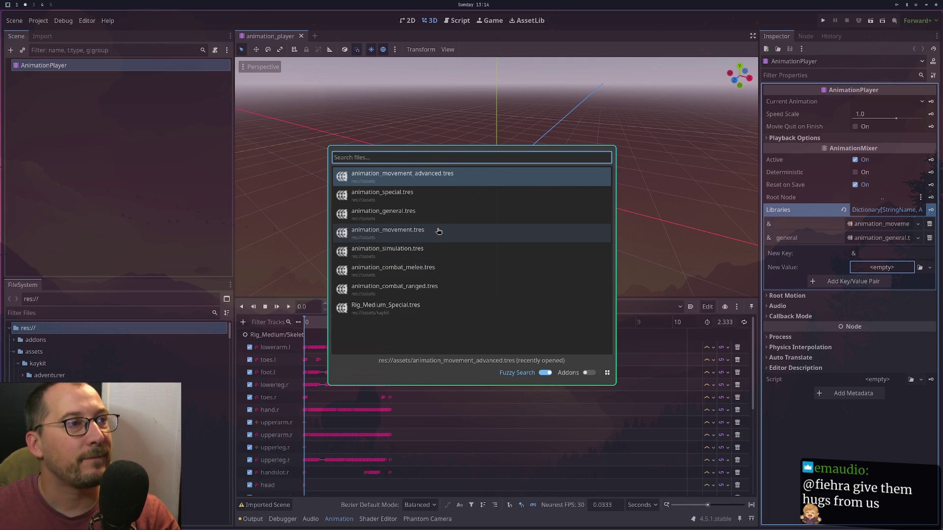
Choose animation_movement_advanced.tres via Quick Load as the AnimationPlayer's new library value.
{"action": "left_click", "coordinate": [436, 182]}
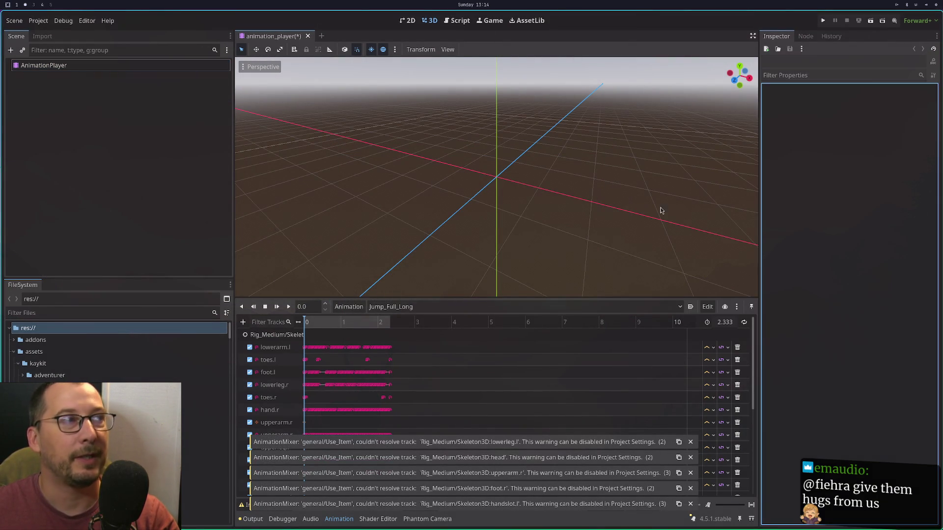
{"action": "left_click", "coordinate": [119, 67]}
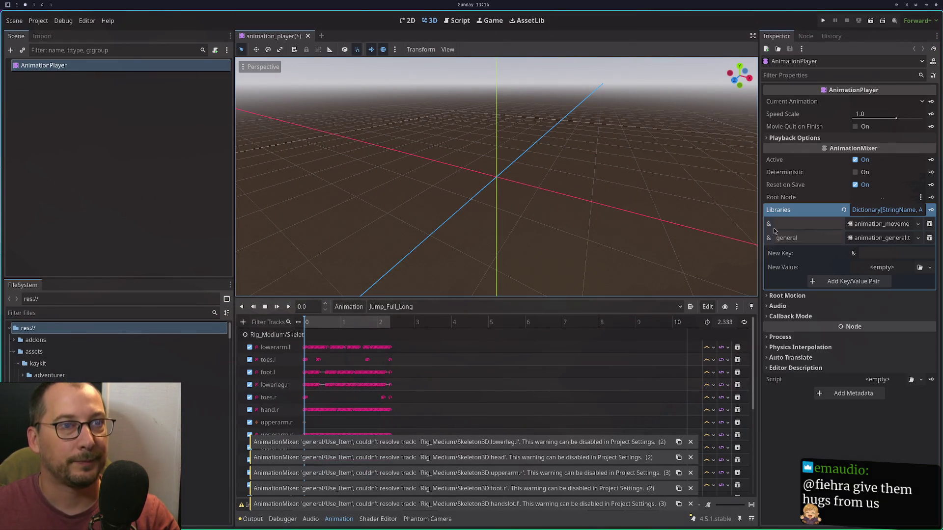
{"action": "left_click", "coordinate": [879, 267]}
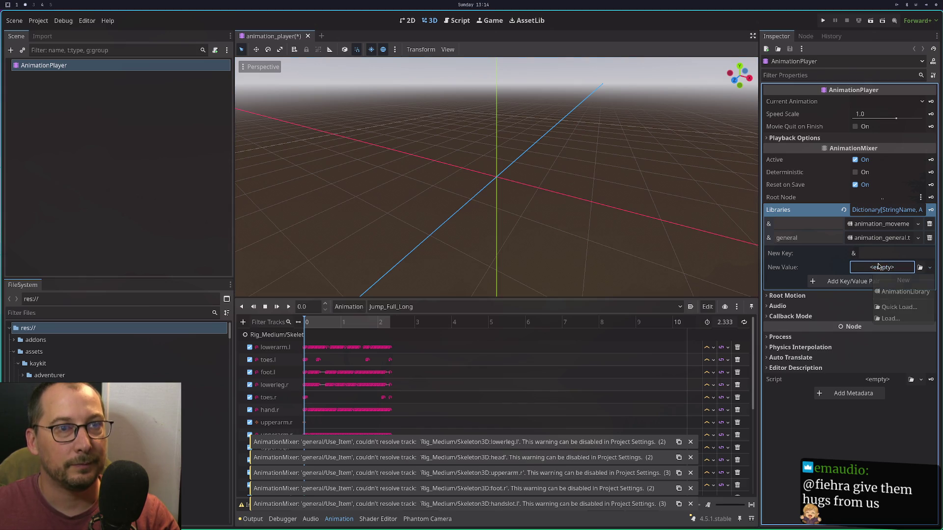
{"action": "left_click", "coordinate": [892, 307]}
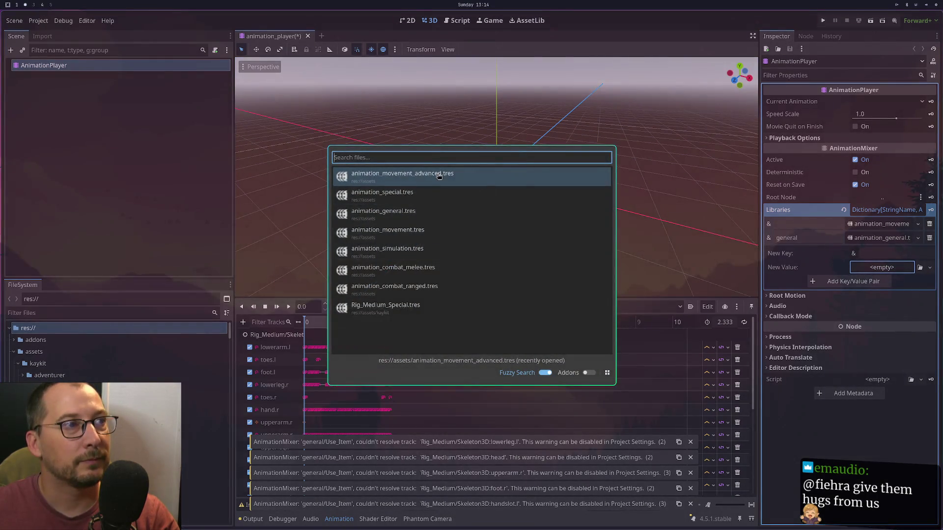
{"action": "left_click", "coordinate": [438, 176]}
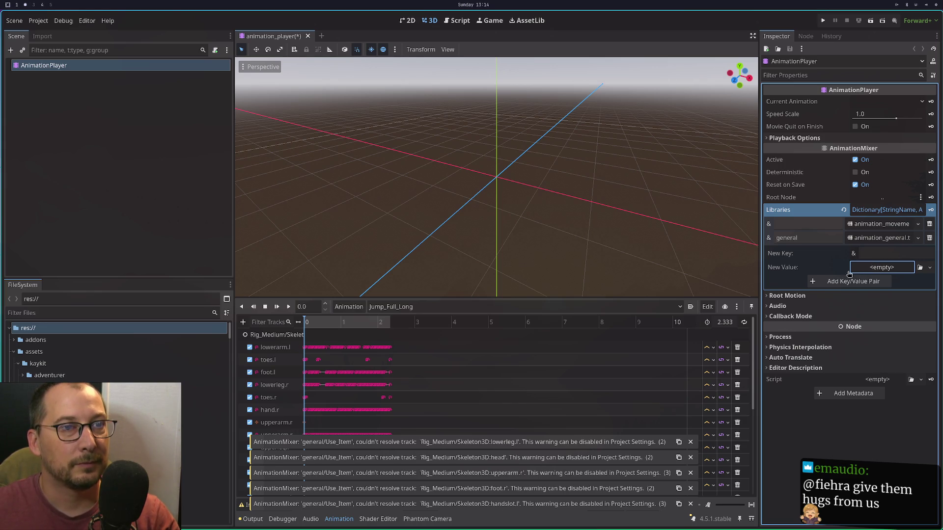
{"action": "key", "text": "super+2"}
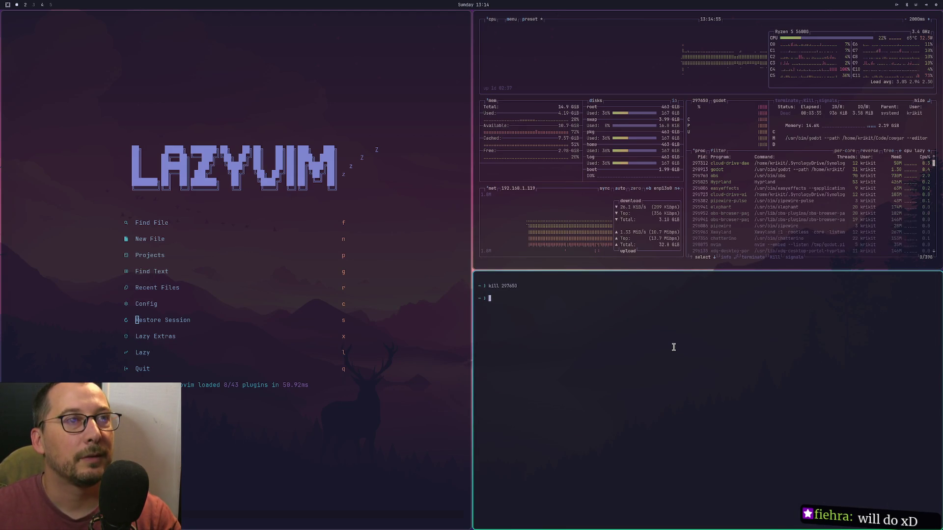
Edit the previous kill command to target process 298913 and run it.
{"action": "key", "text": "Up"}
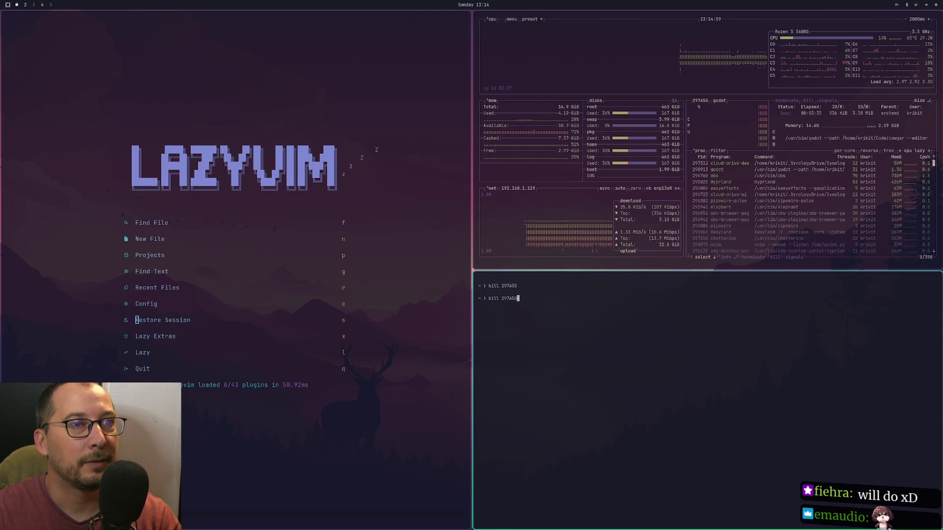
{"action": "key", "text": "BackSpace"}
{"action": "key", "text": "BackSpace"}
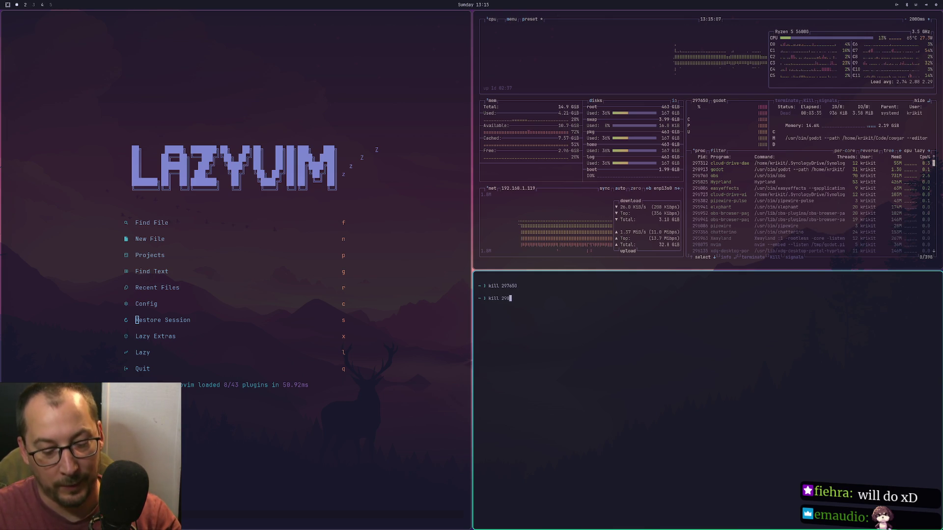
{"action": "type", "text": "9"}
{"action": "key", "text": "Return"}
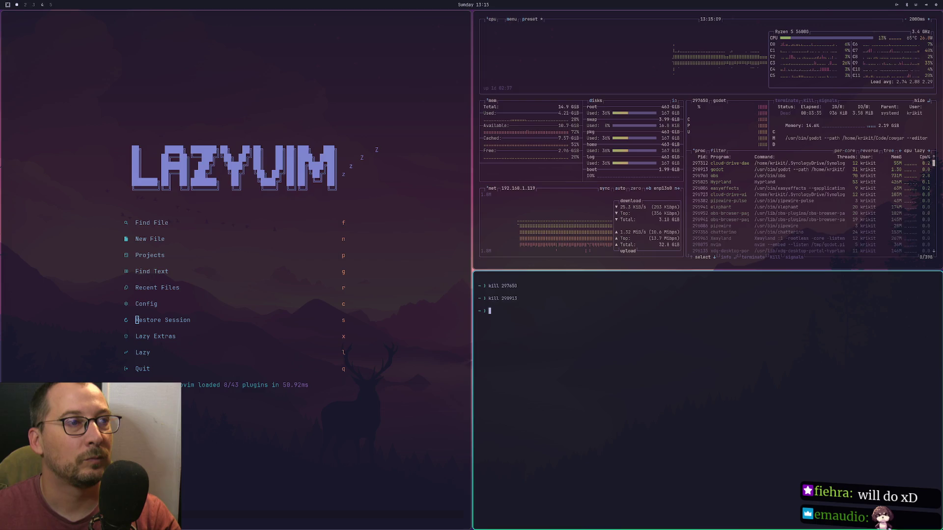
{"action": "key", "text": "super+2"}
{"action": "key", "text": "super+d"}
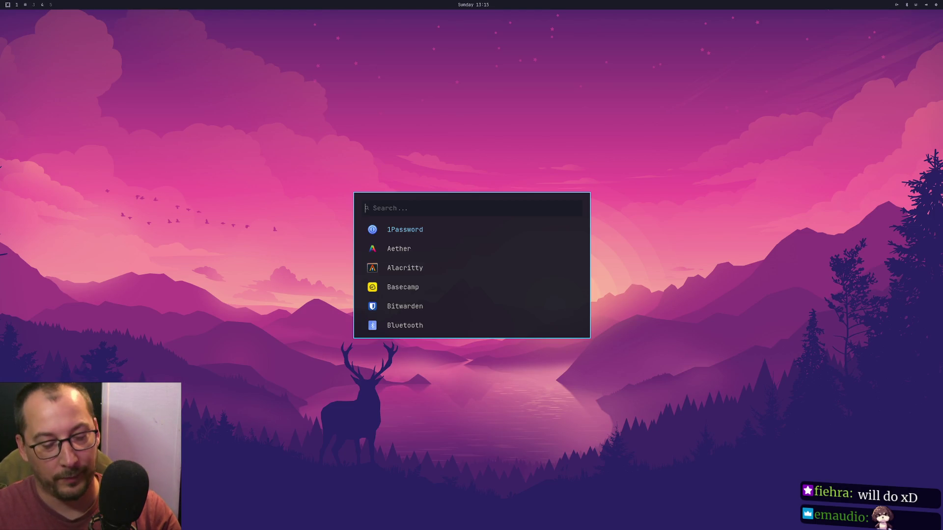
Launch Godot and open the listed project in the editor.
{"action": "type", "text": "god"}
{"action": "key", "text": "Return"}
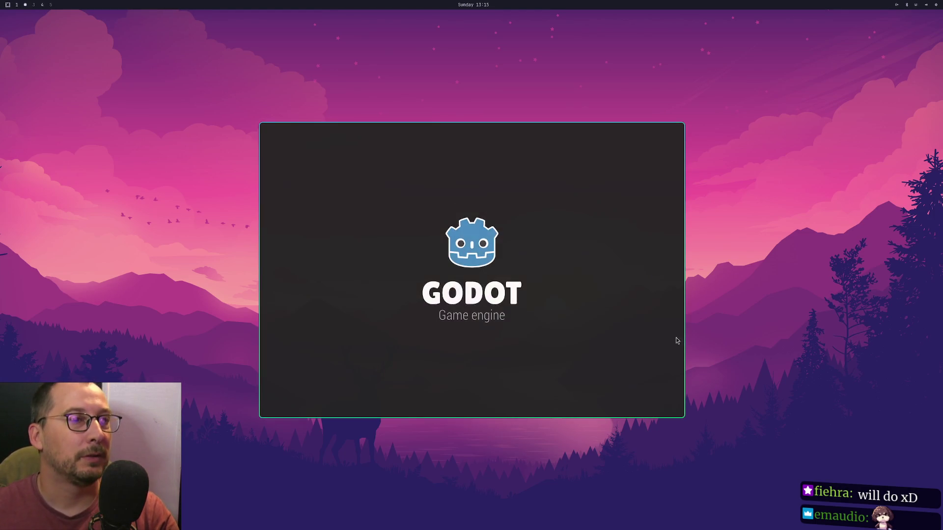
{"action": "key", "text": "Return"}
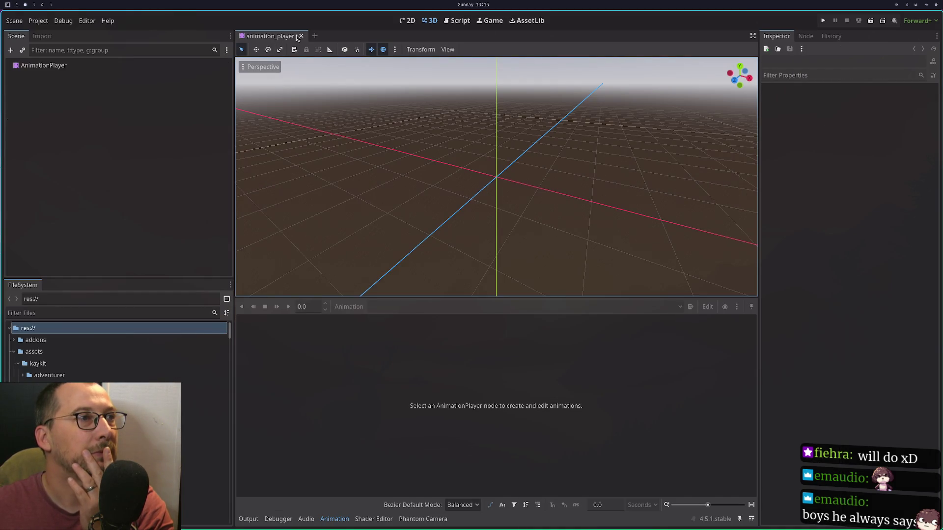
Select the AnimationPlayer and try Quick Load on the empty new library value, then cancel.
{"action": "left_click", "coordinate": [160, 68]}
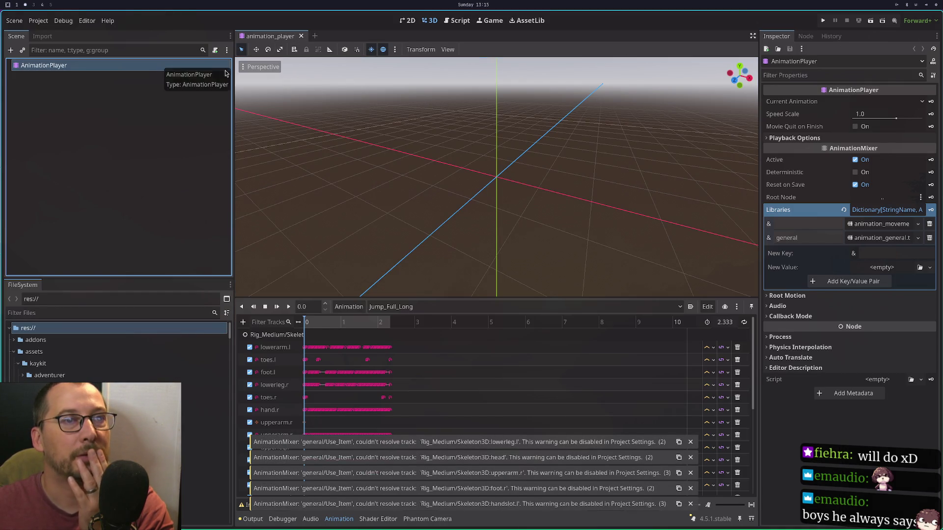
{"action": "left_click", "coordinate": [889, 268]}
{"action": "left_click", "coordinate": [889, 268]}
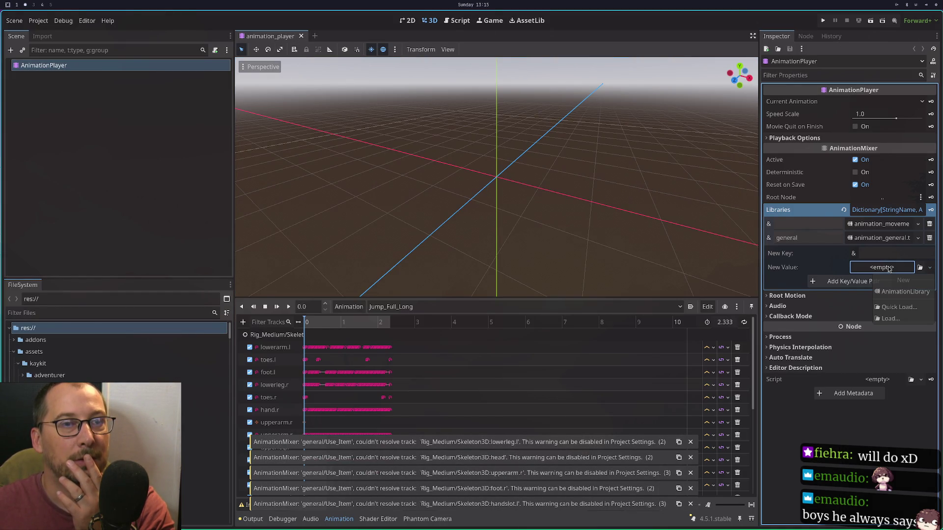
{"action": "left_click", "coordinate": [889, 269]}
{"action": "left_click", "coordinate": [878, 253]}
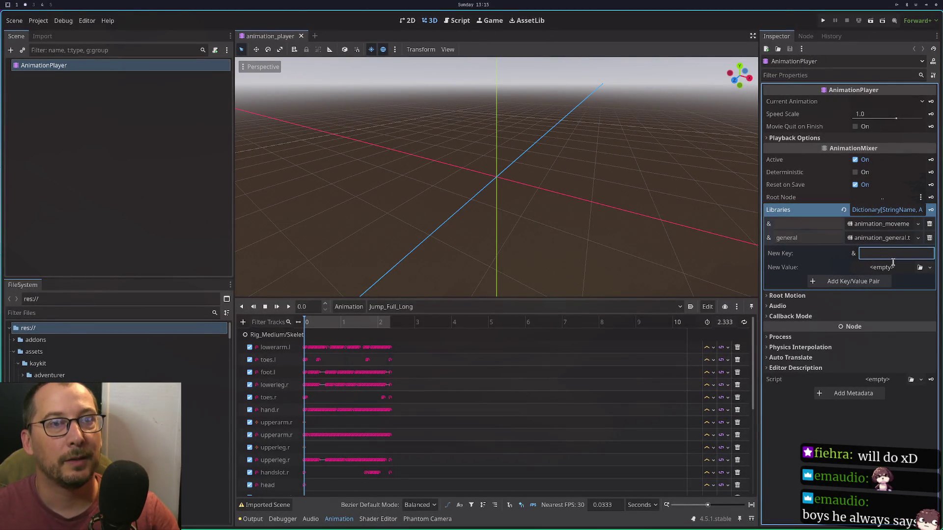
{"action": "left_click", "coordinate": [908, 270]}
{"action": "left_click", "coordinate": [898, 306]}
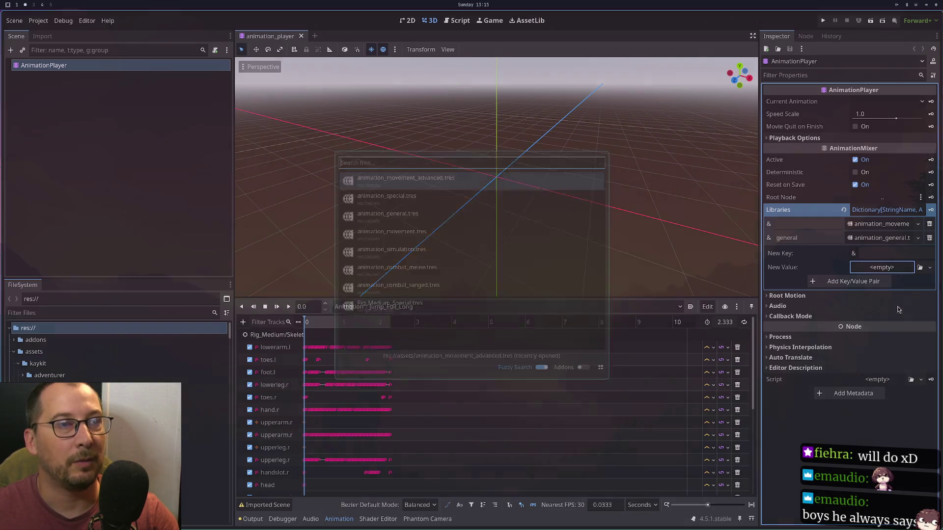
{"action": "key", "text": "Escape"}
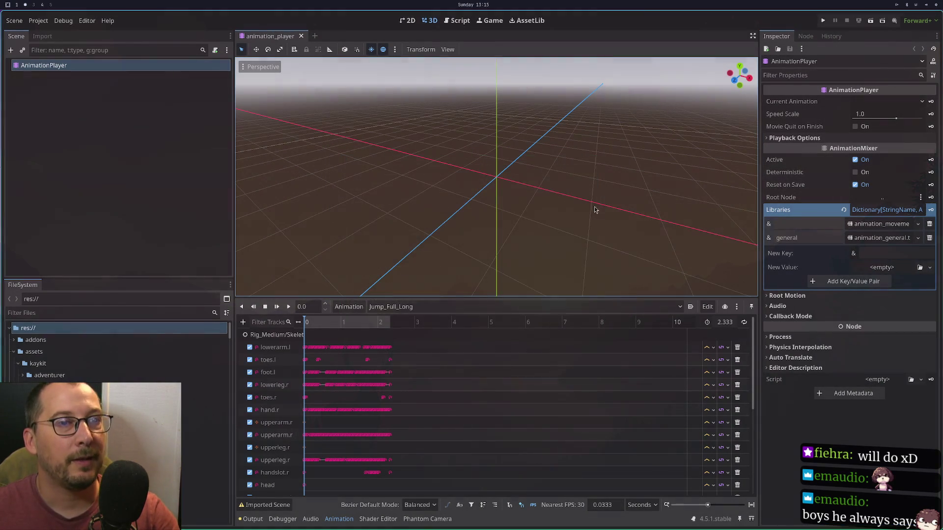
{"action": "left_click", "coordinate": [930, 267]}
Load the animation_movement library .tres from res://assets as the new library value.
{"action": "left_click", "coordinate": [890, 318]}
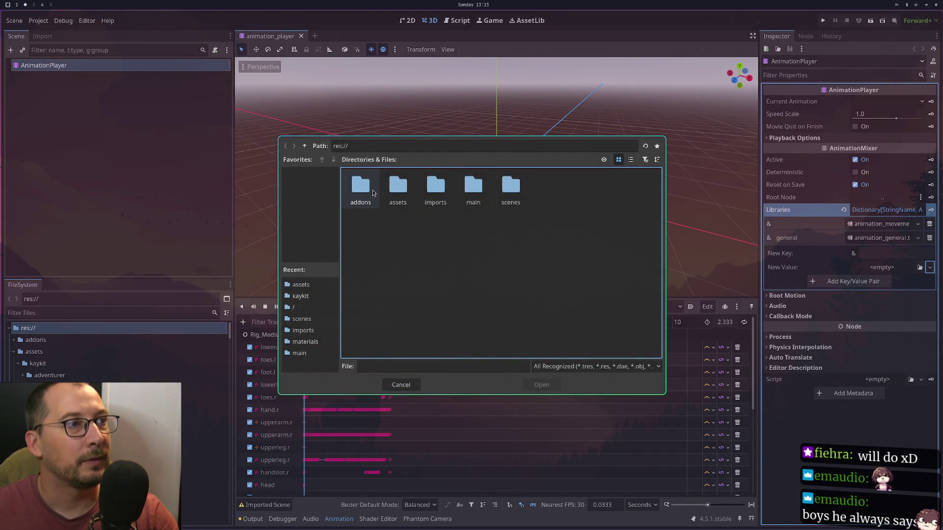
{"action": "double_click", "coordinate": [398, 189]}
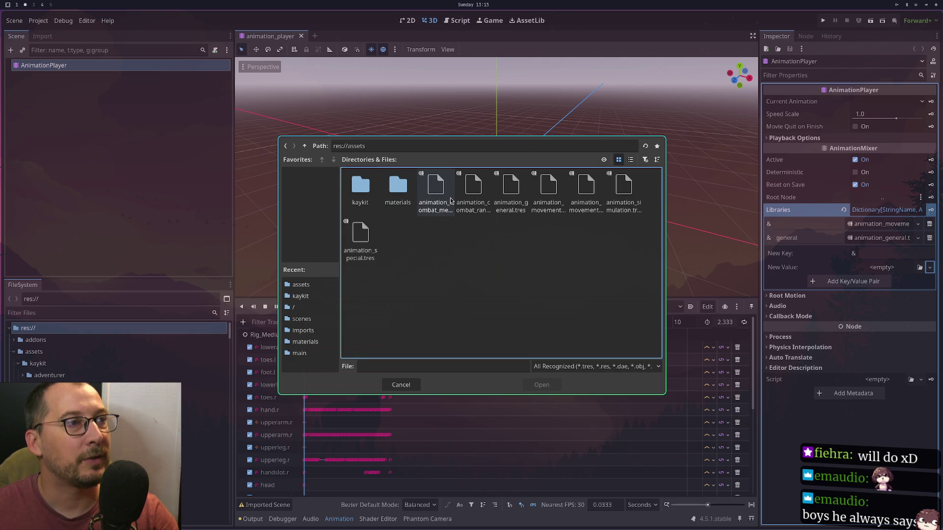
{"action": "left_click", "coordinate": [631, 160]}
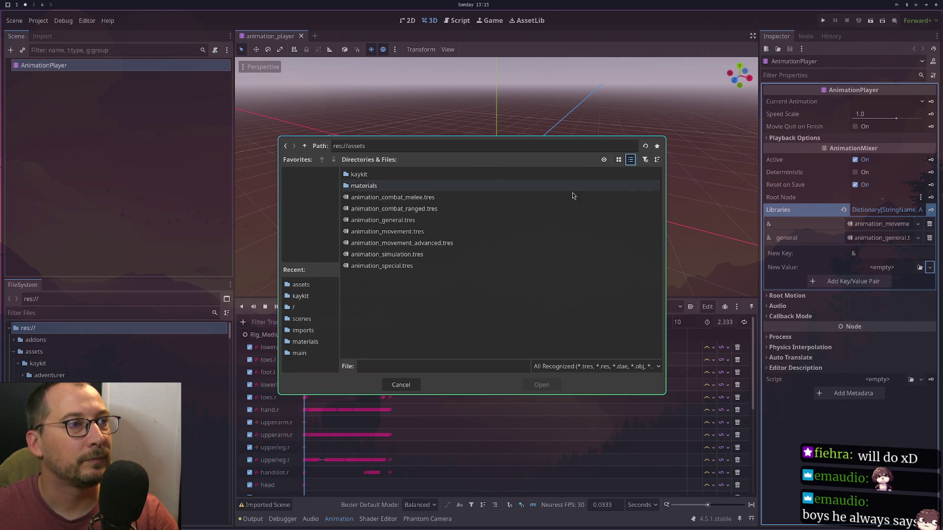
{"action": "double_click", "coordinate": [399, 243]}
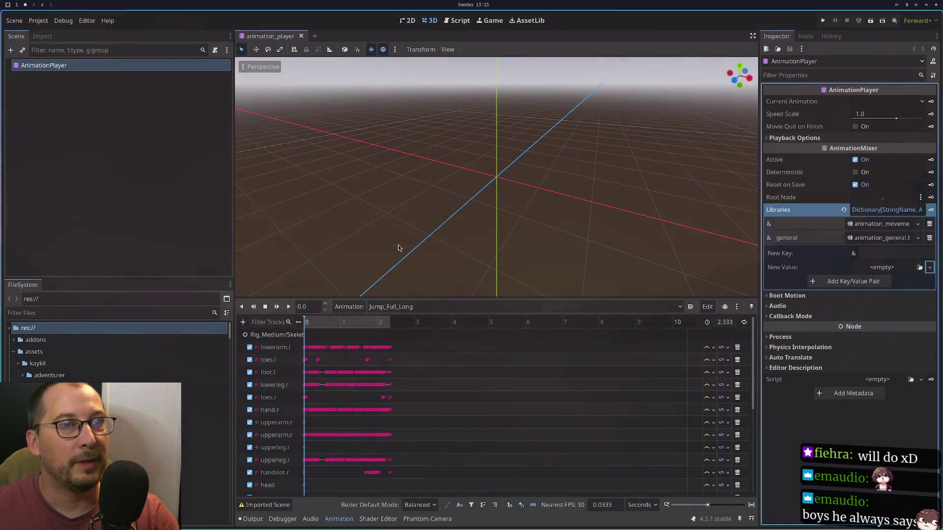
{"action": "left_click", "coordinate": [913, 252]}
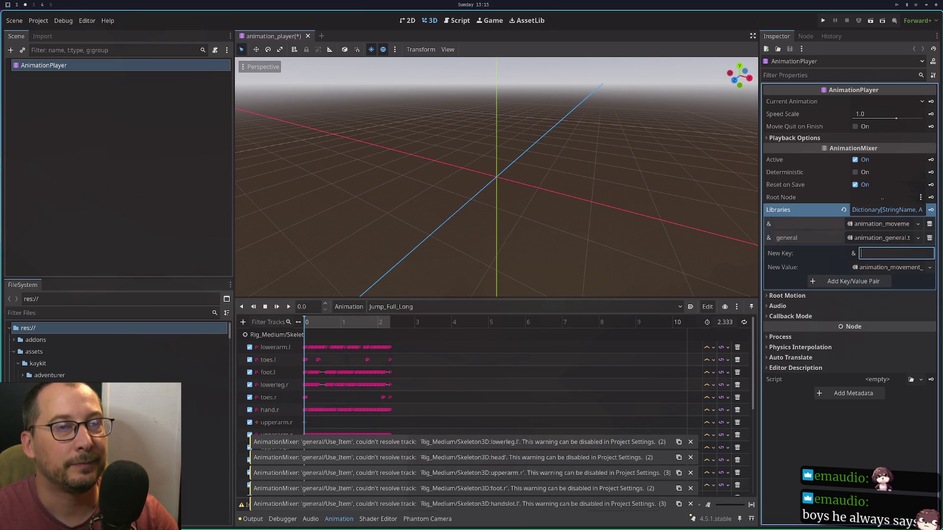
Enter 'm' as the new library key, then switch to workspace 1.
{"action": "type", "text": "m"}
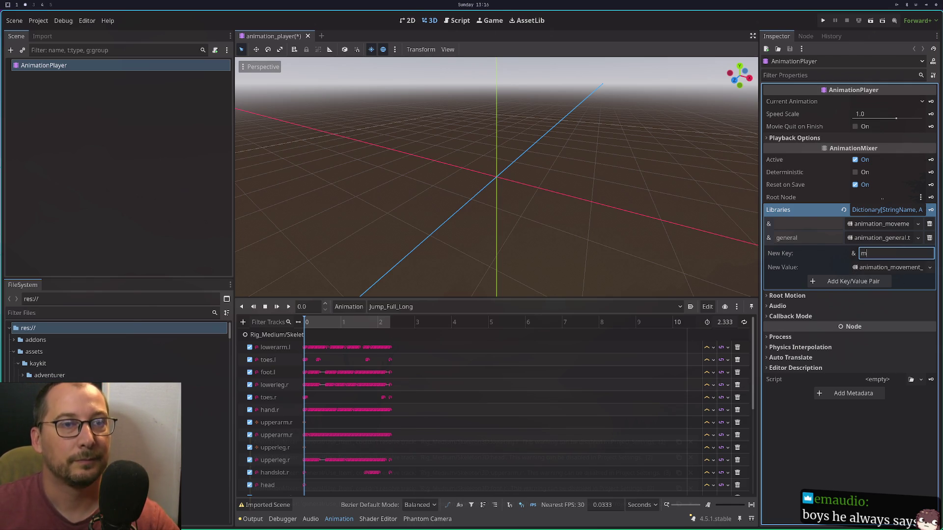
{"action": "key", "text": "super+1"}
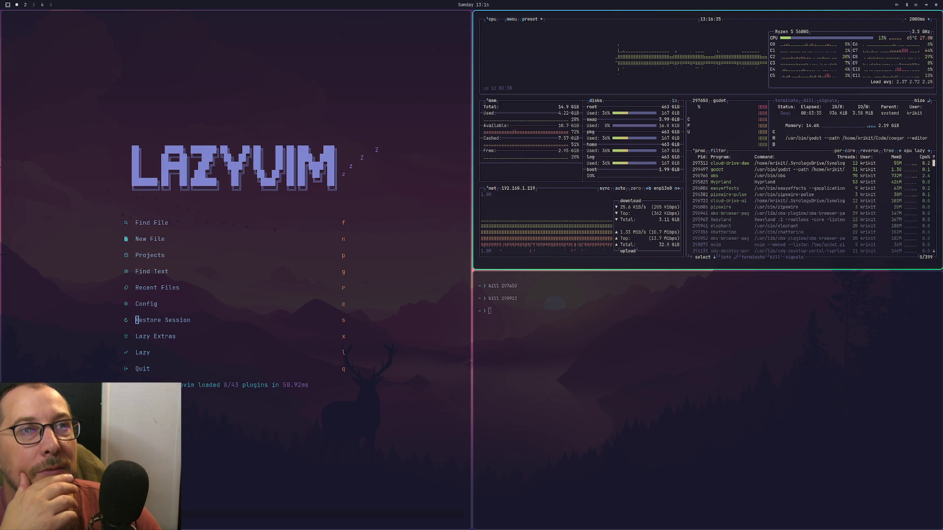
{"action": "key", "text": "super+2"}
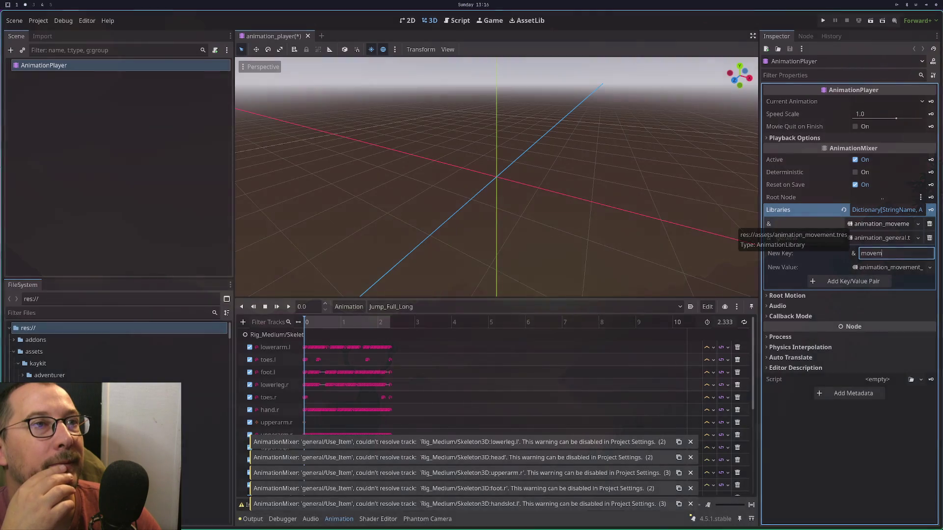
{"action": "key", "text": "super+3"}
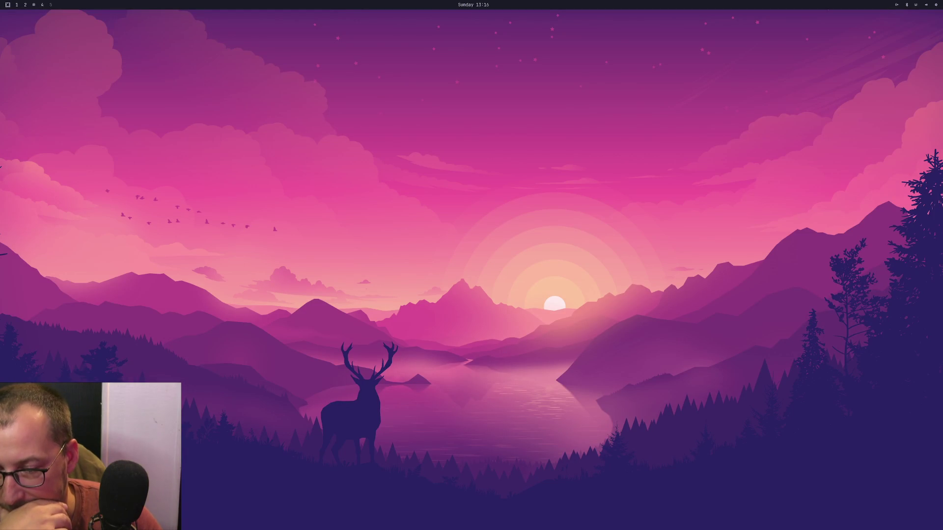
{"action": "key", "text": "super+2"}
{"action": "type", "text": "movem"}
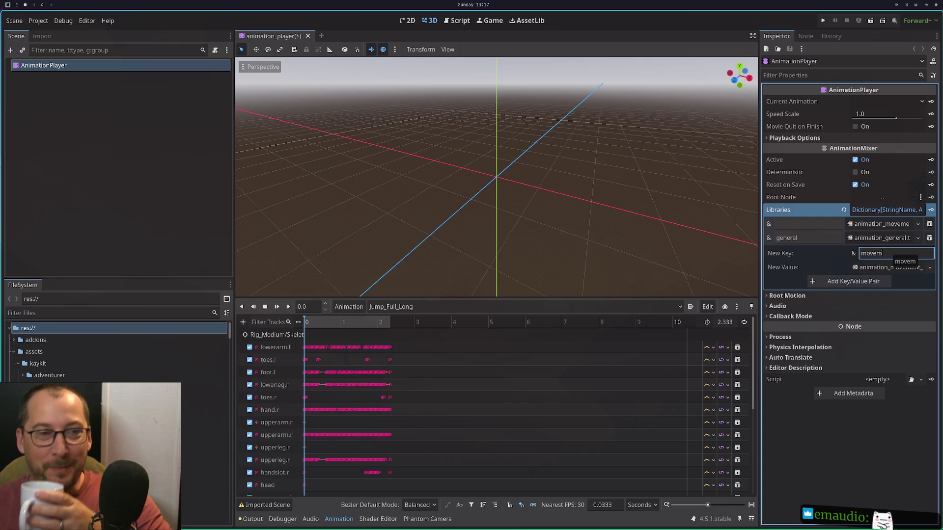
Complete the key name as movement_advanced and add the library key/value pair.
{"action": "type", "text": "e"}
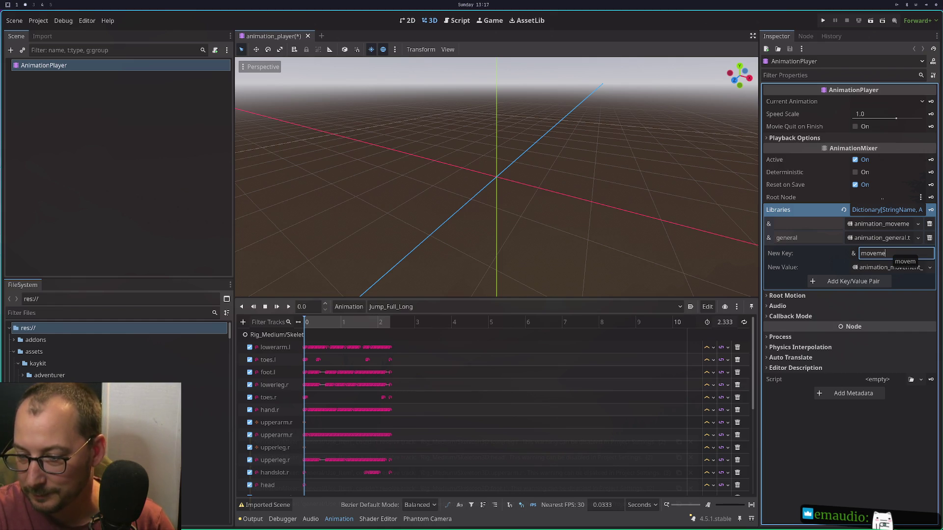
{"action": "type", "text": "nt_advanced"}
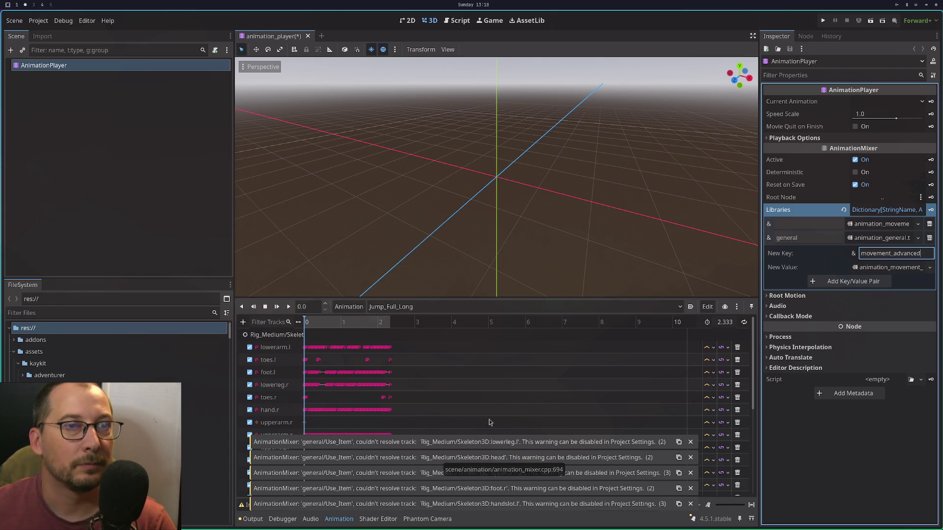
{"action": "left_click", "coordinate": [855, 284]}
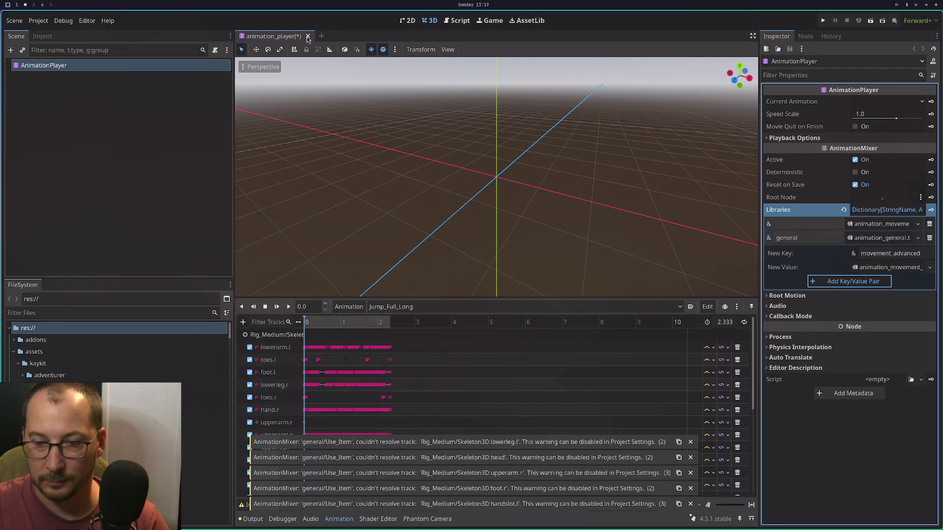
{"action": "key", "text": "Return"}
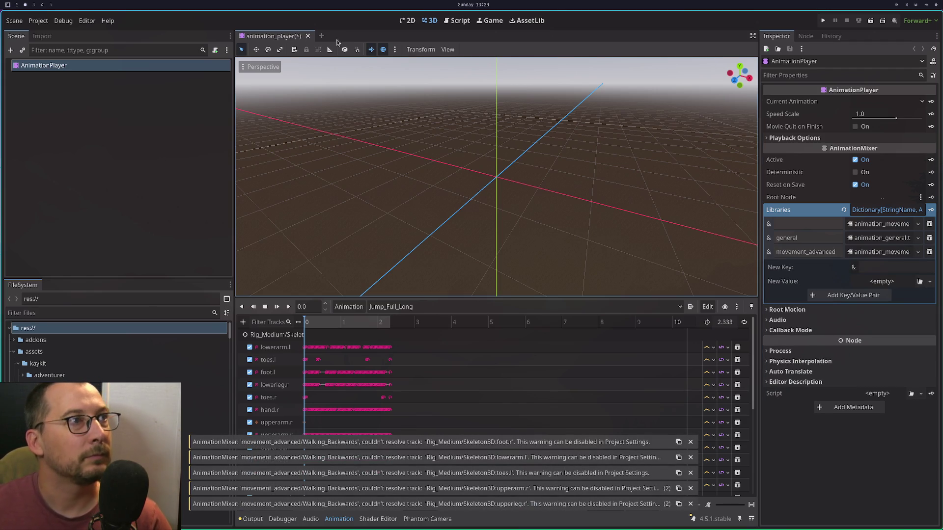
Save and close the animation_player scene, then expand the adventurer folder.
{"action": "key", "text": "ctrl+s"}
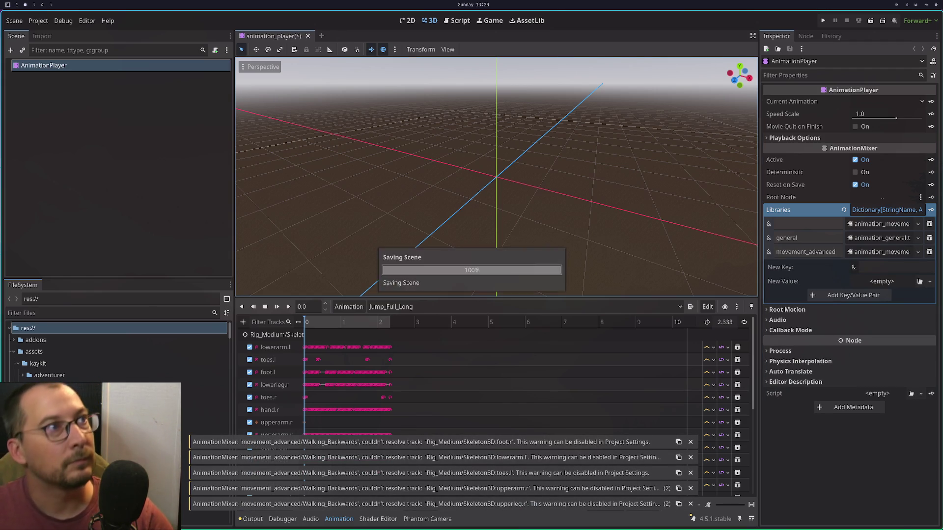
{"action": "left_click", "coordinate": [301, 37]}
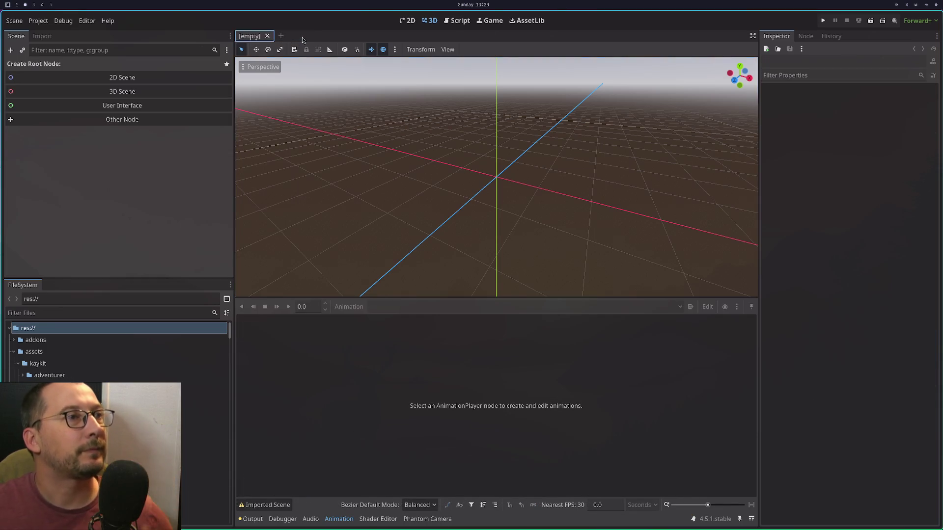
{"action": "left_click", "coordinate": [22, 375]}
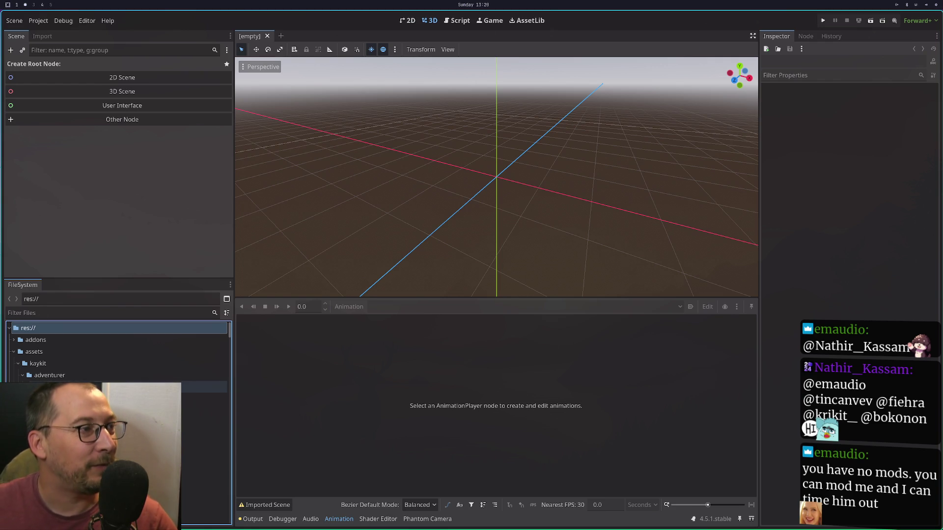
View Barbarian.glb's advanced import settings and close them.
{"action": "right_click", "coordinate": [46, 422]}
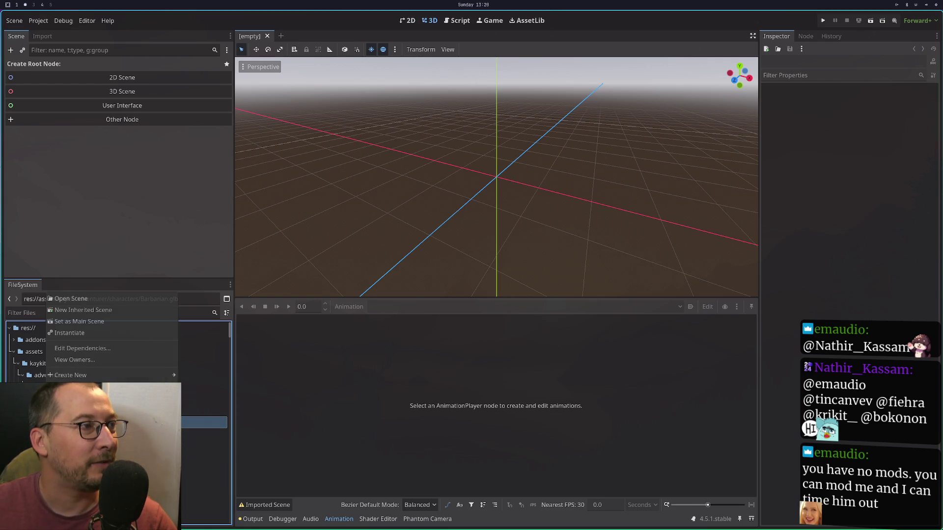
{"action": "left_click", "coordinate": [72, 299]}
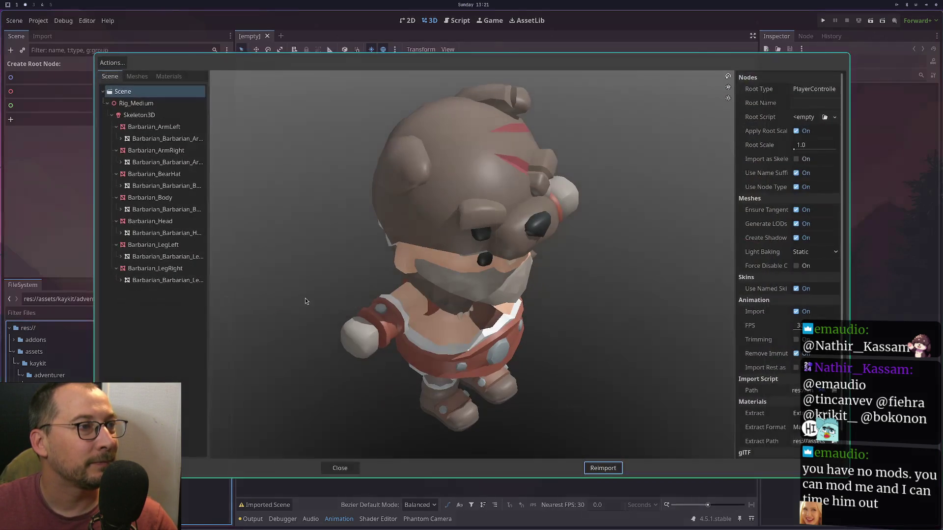
{"action": "left_click", "coordinate": [339, 468]}
Add Barbarian.glb to the scene, open it anyway, and select its AnimationPlayer.
{"action": "mouse_move", "coordinate": [46, 422]}
{"action": "left_mouse_down"}
{"action": "mouse_move", "coordinate": [284, 206]}
{"action": "mouse_move", "coordinate": [353, 167]}
{"action": "left_mouse_up"}
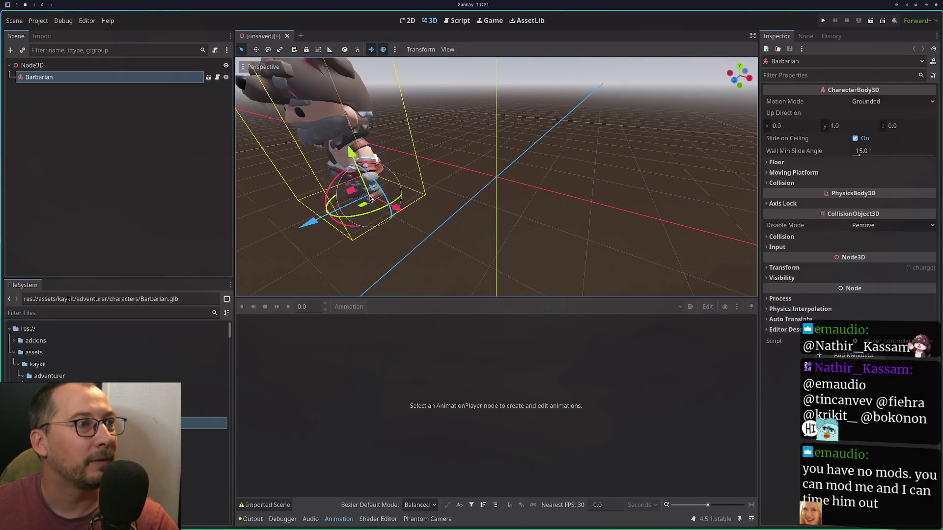
{"action": "left_click", "coordinate": [208, 77]}
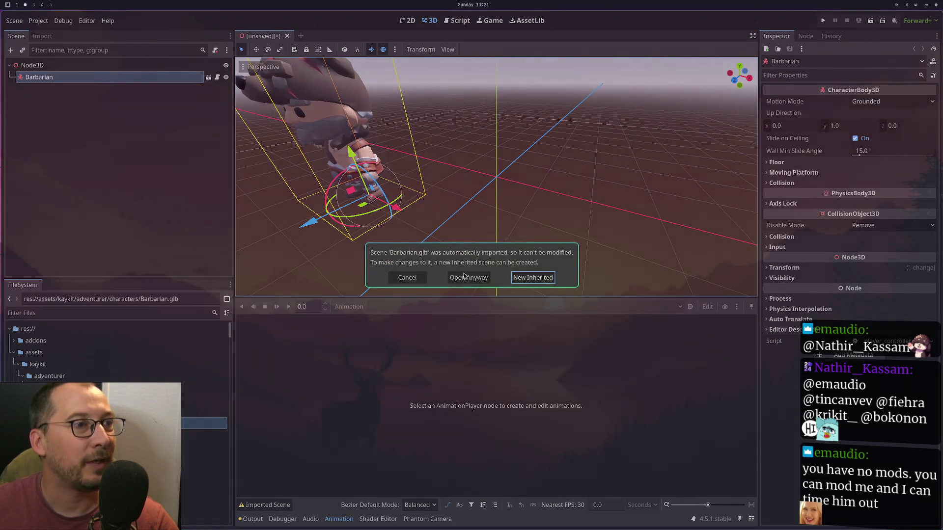
{"action": "left_click", "coordinate": [464, 274]}
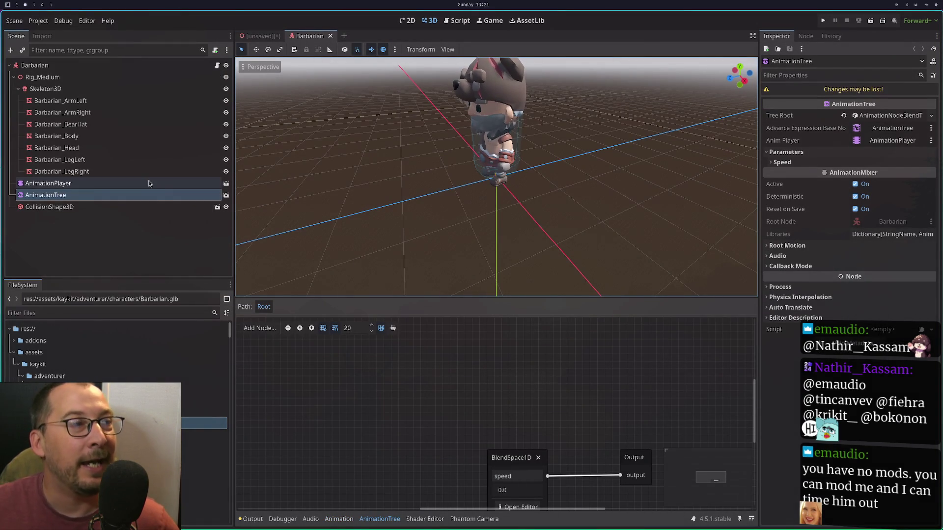
{"action": "left_click", "coordinate": [148, 183]}
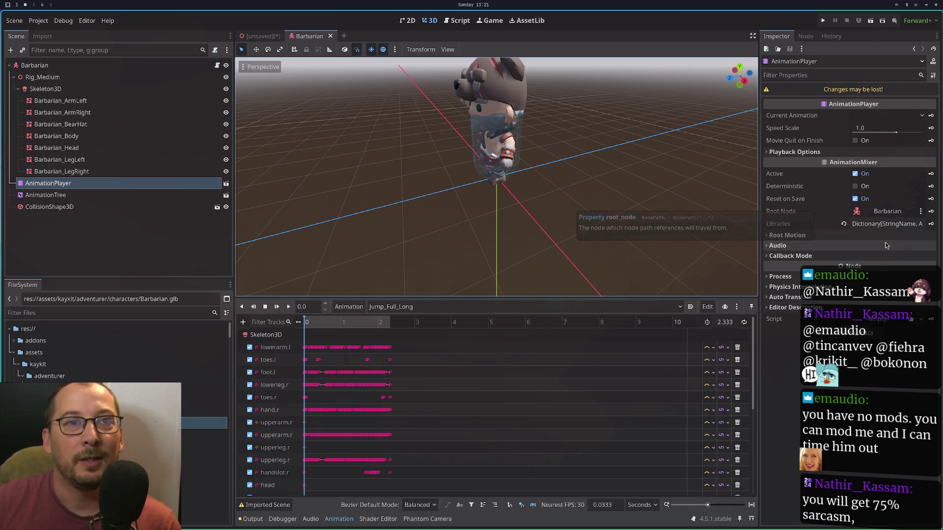
Expand Libraries and add animation_movement_advanced.tres under the key movement_advanced.
{"action": "left_click", "coordinate": [884, 225]}
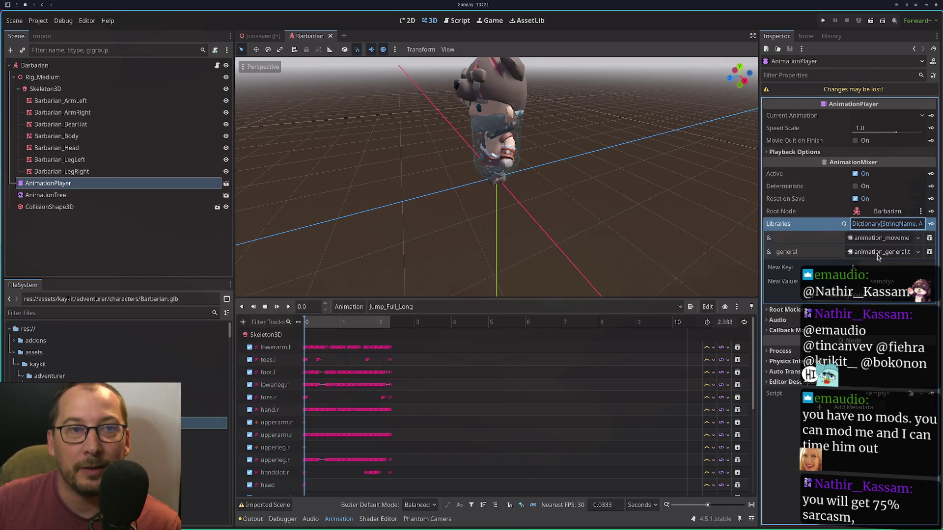
{"action": "left_click", "coordinate": [888, 281]}
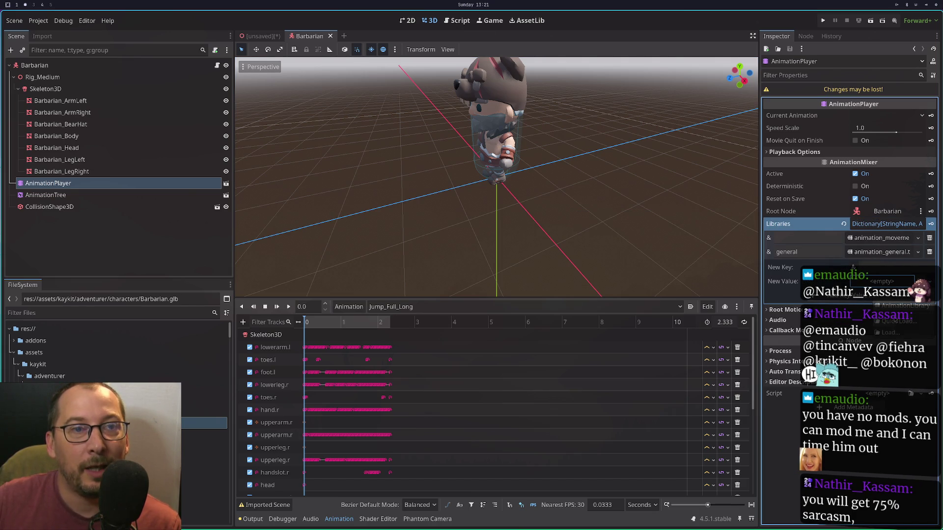
{"action": "left_click", "coordinate": [898, 321]}
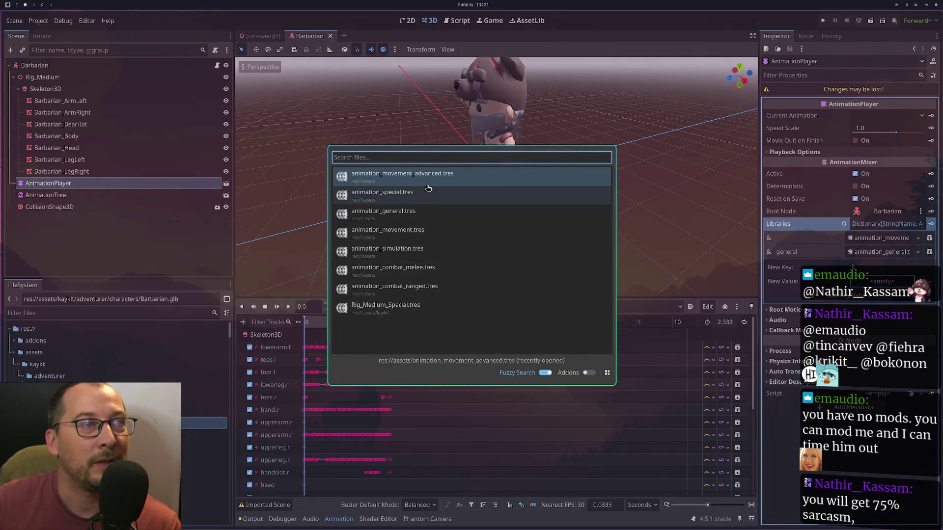
{"action": "left_click", "coordinate": [415, 179]}
{"action": "left_click", "coordinate": [892, 269]}
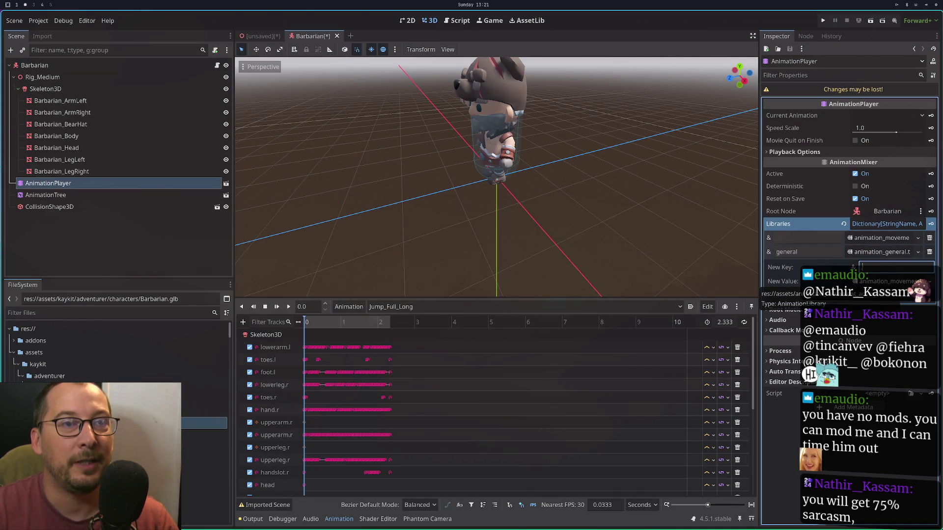
{"action": "type", "text": "ma"}
{"action": "type", "text": "ovement_"}
{"action": "type", "text": "advan"}
{"action": "type", "text": "ced"}
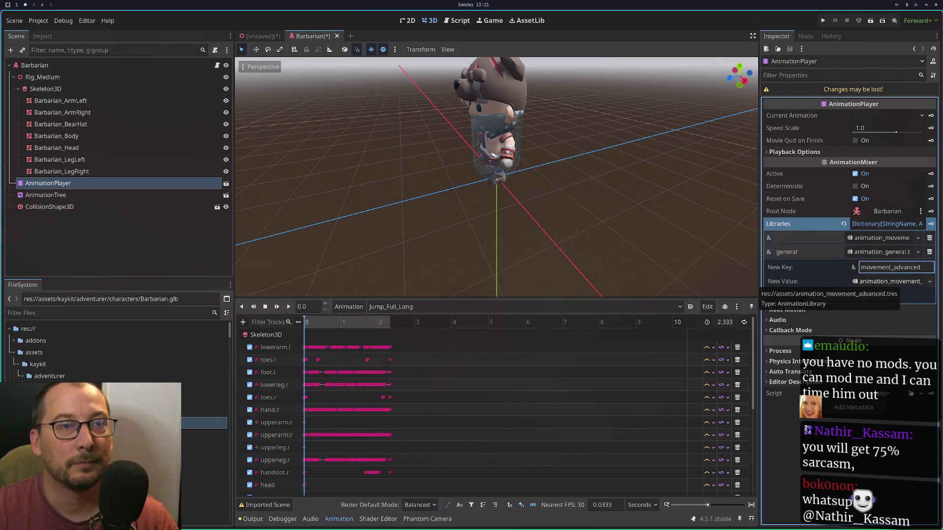
{"action": "left_click", "coordinate": [837, 295]}
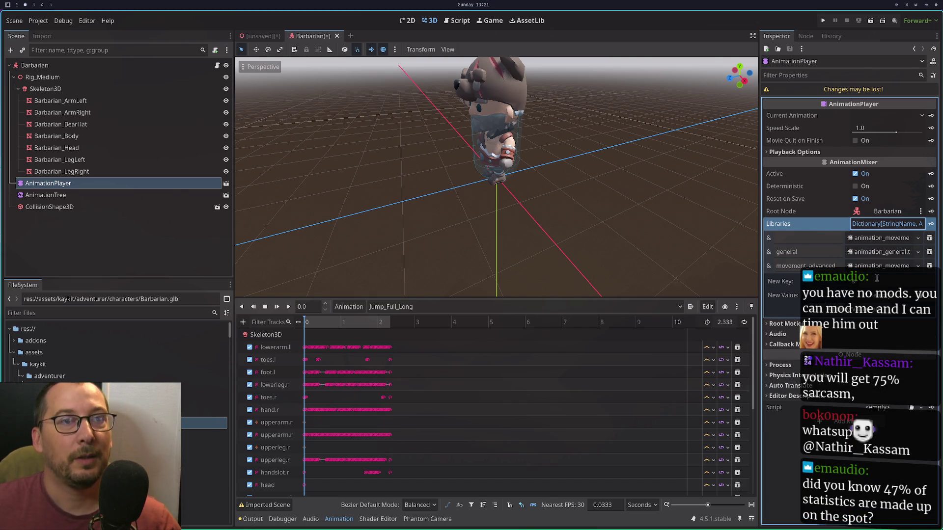
{"action": "left_click", "coordinate": [881, 295]}
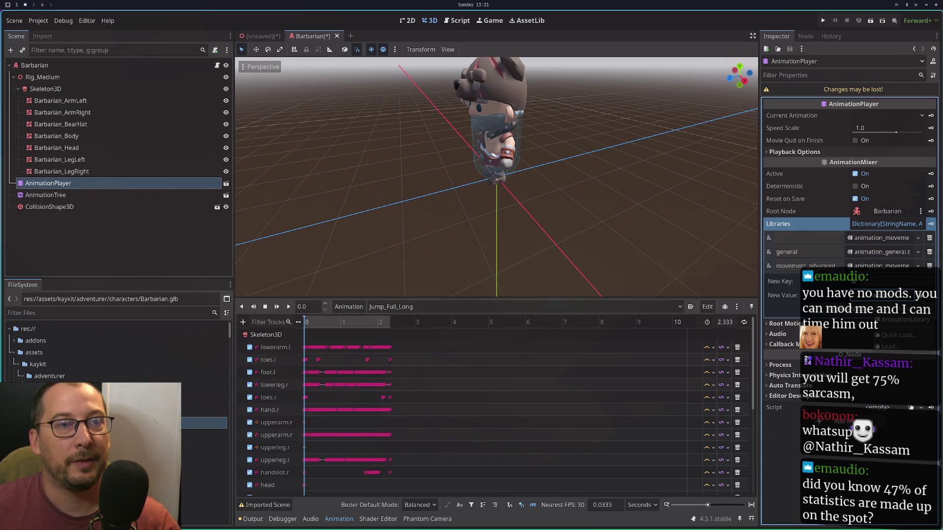
{"action": "left_click", "coordinate": [898, 335]}
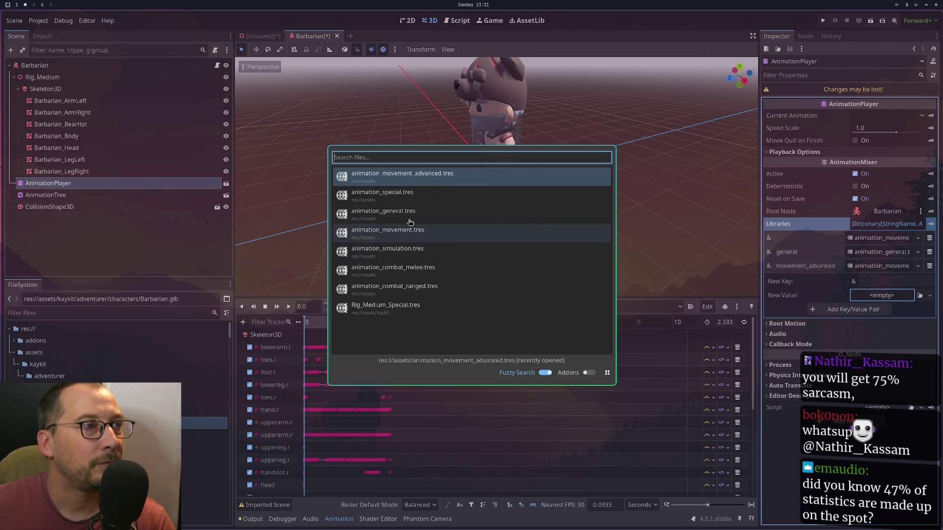
Add animation_simulation.tres as a library under the key simulation.
{"action": "left_click", "coordinate": [407, 251]}
{"action": "left_click", "coordinate": [906, 285]}
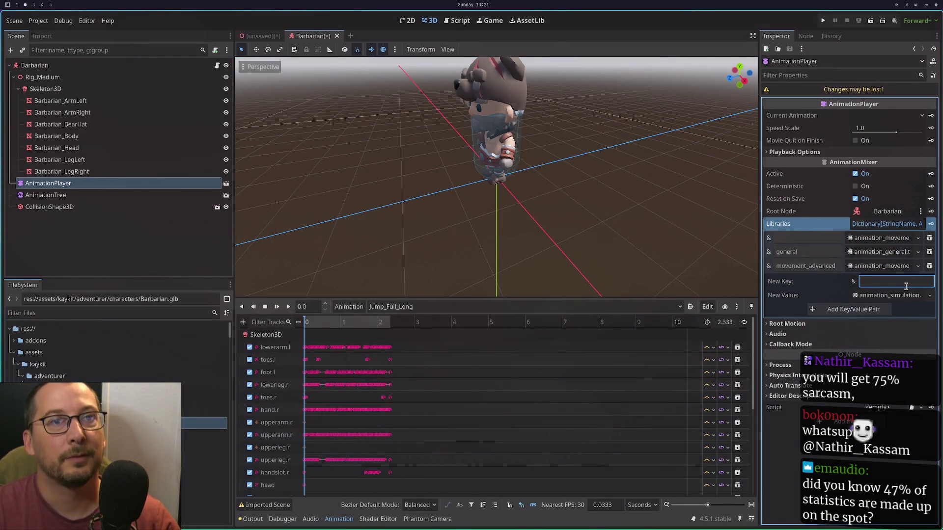
{"action": "type", "text": "simulation"}
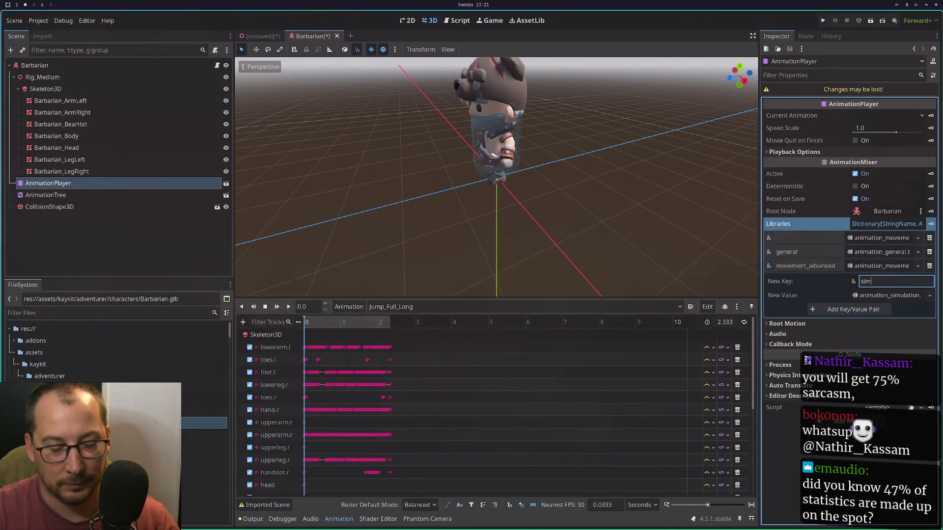
{"action": "left_click", "coordinate": [864, 309]}
Add animation_combat_melee.tres as a library under the key combat_melee.
{"action": "left_click", "coordinate": [881, 310]}
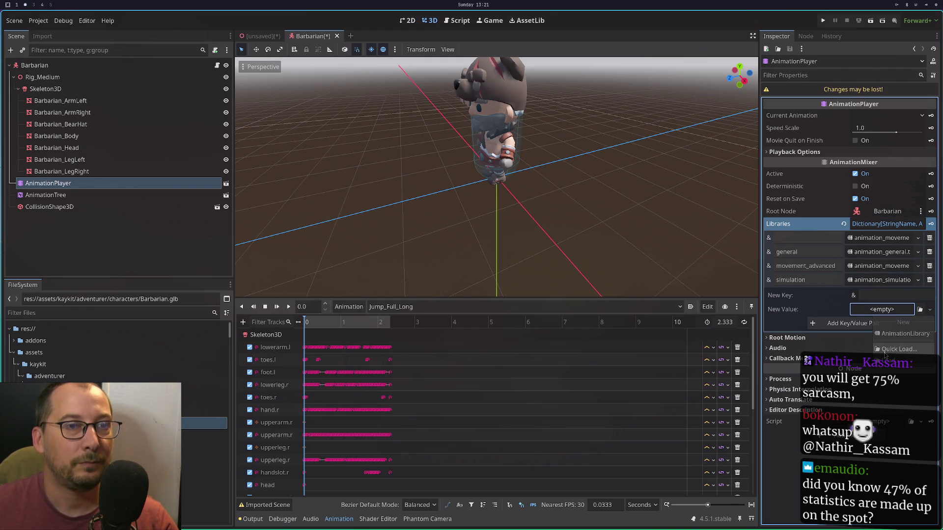
{"action": "left_click", "coordinate": [898, 349]}
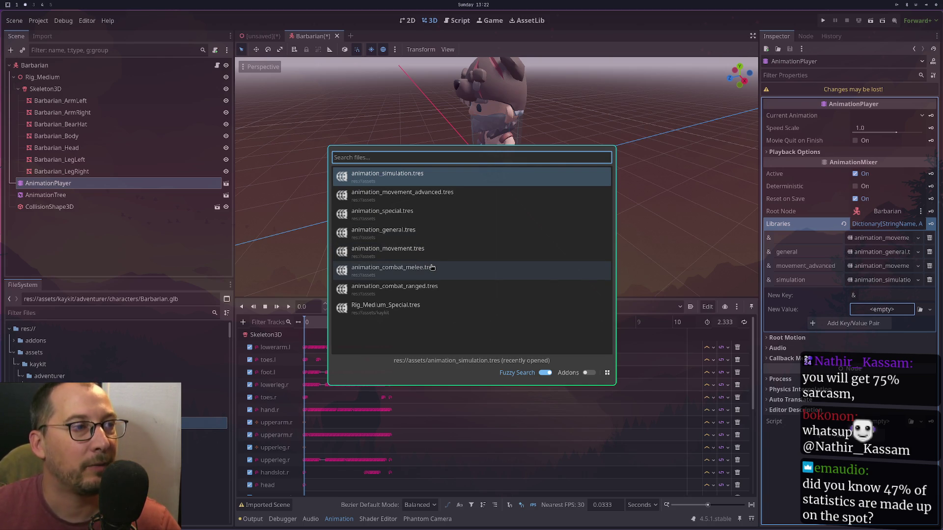
{"action": "left_click", "coordinate": [431, 267]}
{"action": "left_click", "coordinate": [880, 295]}
{"action": "type", "text": "comb"}
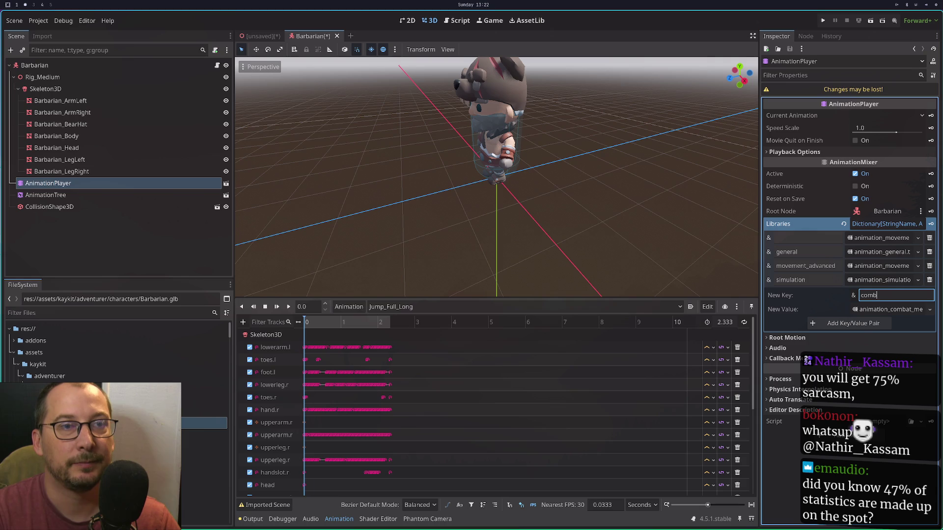
{"action": "type", "text": "at_m"}
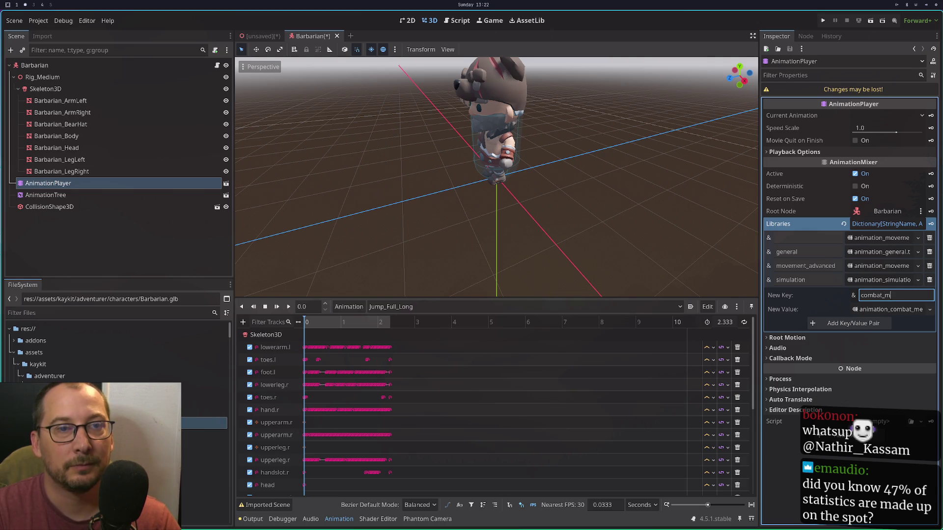
{"action": "type", "text": "elee"}
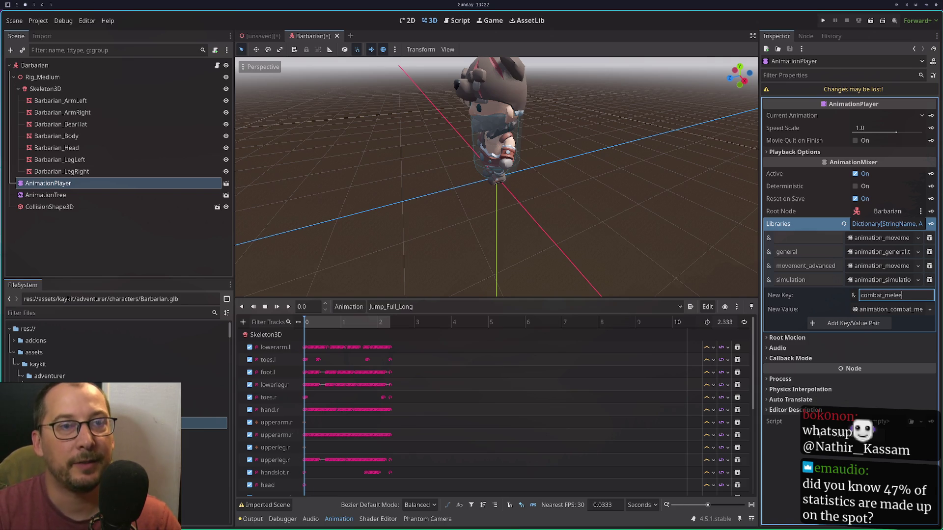
{"action": "left_click", "coordinate": [898, 310]}
{"action": "left_click", "coordinate": [897, 310]}
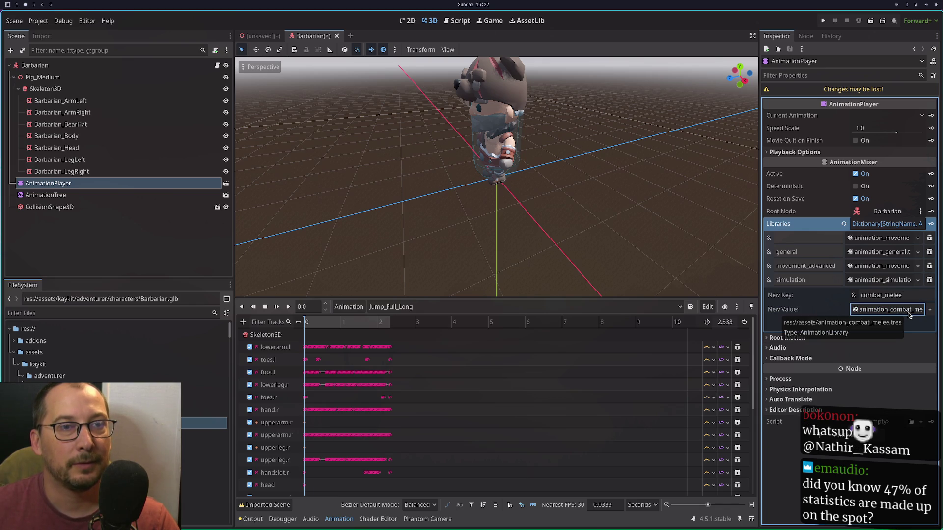
{"action": "left_click", "coordinate": [908, 325]}
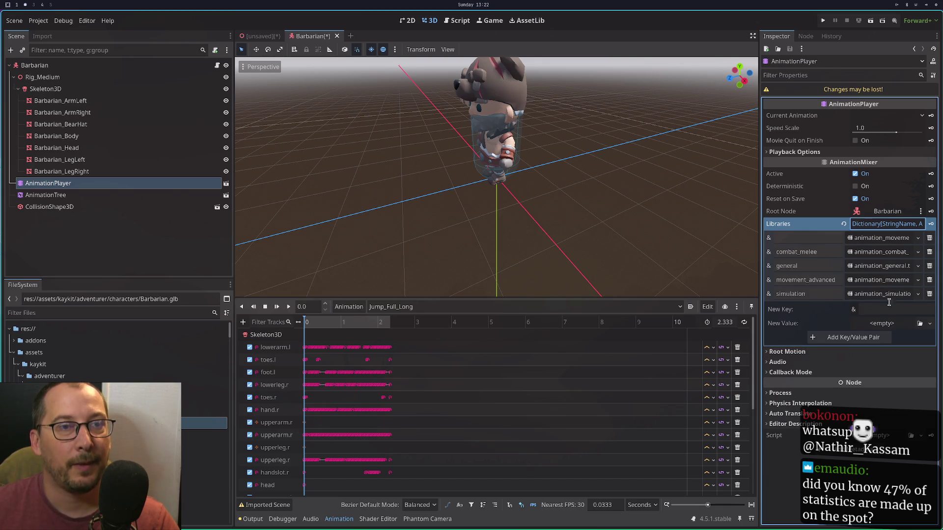
{"action": "left_click", "coordinate": [908, 325]}
{"action": "left_click", "coordinate": [898, 361]}
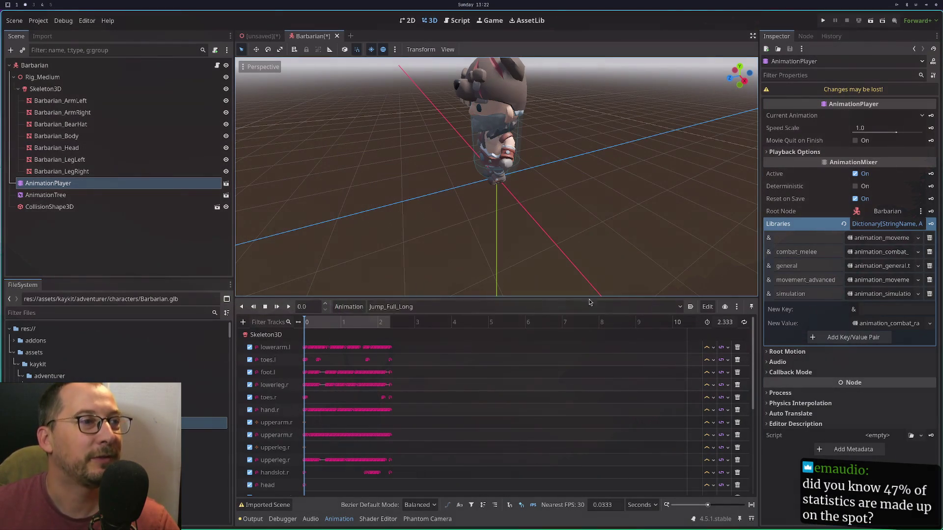
Add animation_combat_ranged.tres as a library under the key combat_ranged.
{"action": "left_click", "coordinate": [432, 287]}
{"action": "left_click", "coordinate": [878, 309]}
{"action": "type", "text": "combat"}
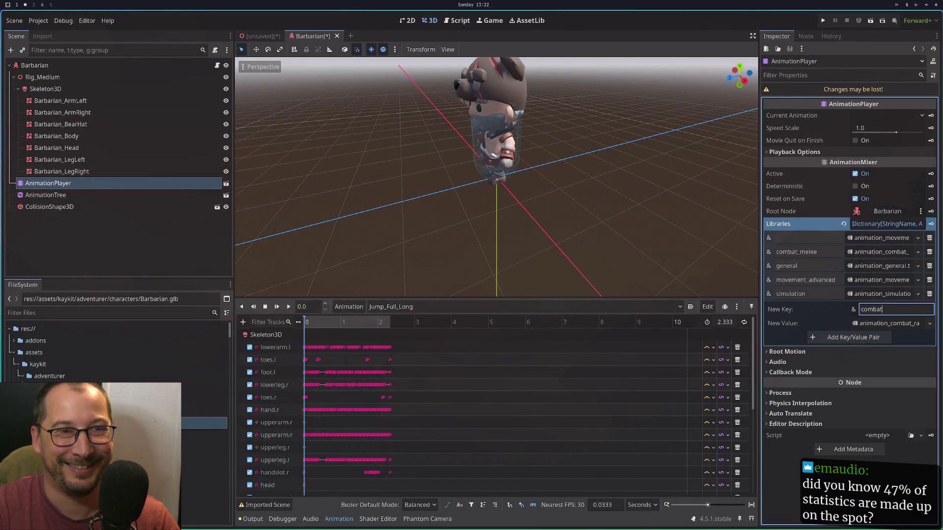
{"action": "type", "text": "_ranged"}
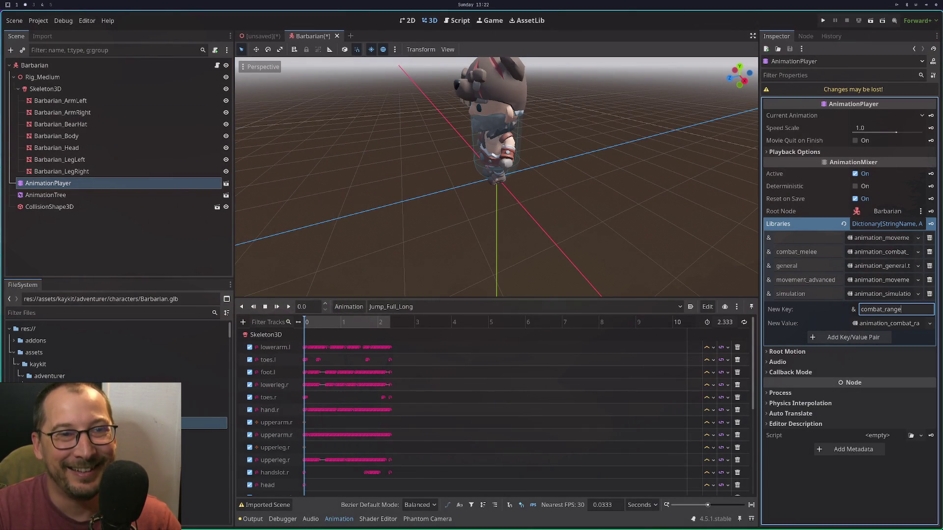
{"action": "left_click", "coordinate": [837, 341]}
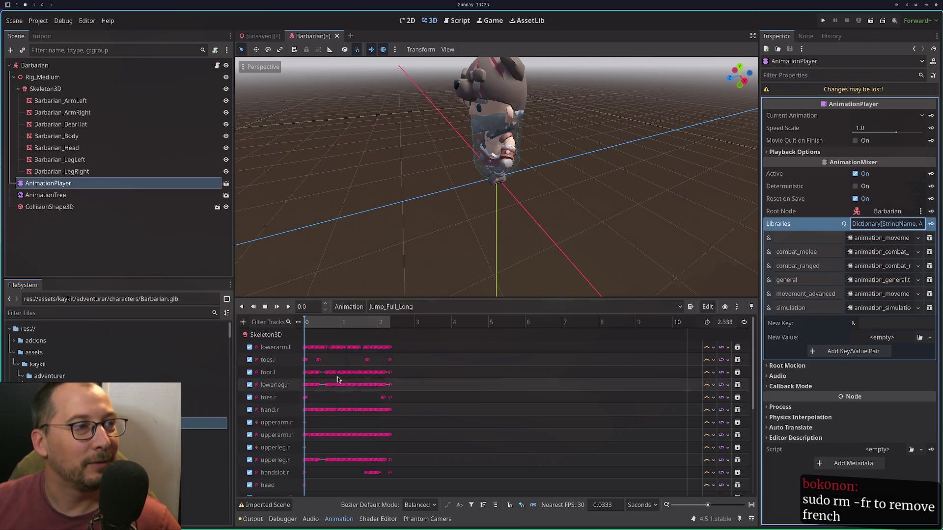
{"action": "left_click", "coordinate": [887, 337]}
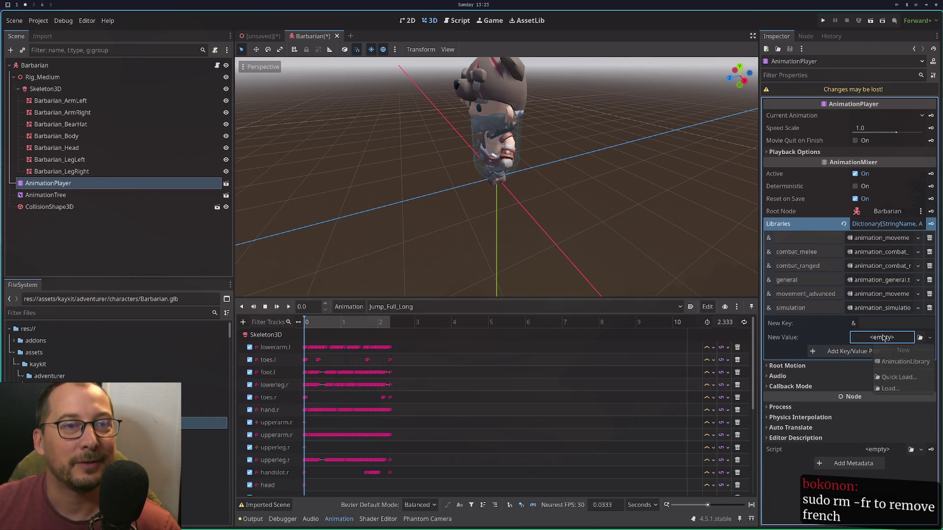
Open the Quick Load file search for another library value, then cancel it.
{"action": "left_click", "coordinate": [896, 383]}
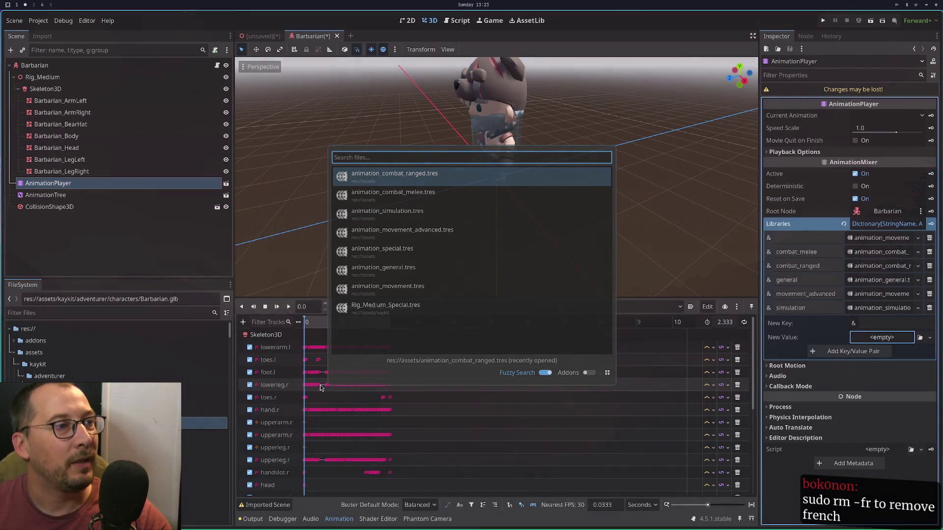
{"action": "key", "text": "Escape"}
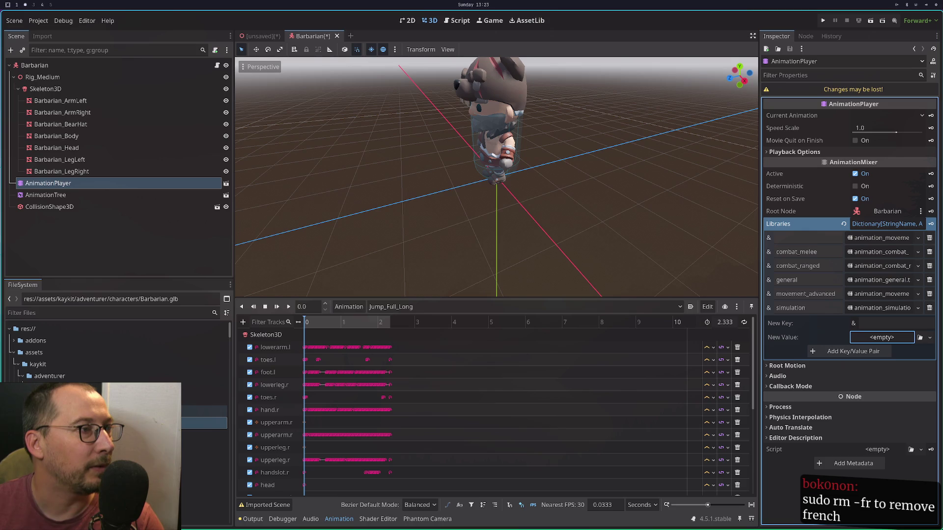
Filter files by 'rig' and delete Rig_Medium_Special.tres, dismissing the unknown glb format errors.
{"action": "left_click", "coordinate": [58, 313]}
{"action": "type", "text": "rig"}
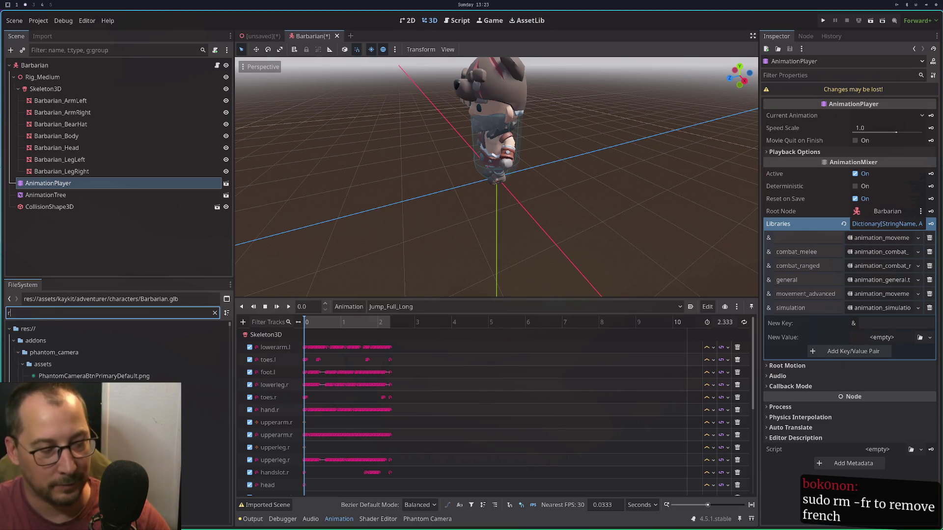
{"action": "scroll", "coordinate": [62, 378], "scroll_direction": "down", "scroll_amount": 3}
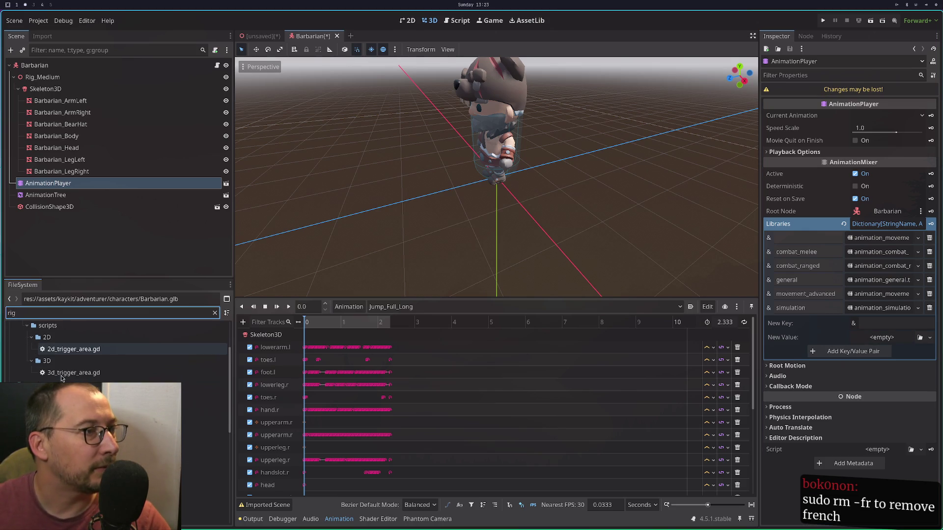
{"action": "scroll", "coordinate": [61, 378], "scroll_direction": "down", "scroll_amount": 5}
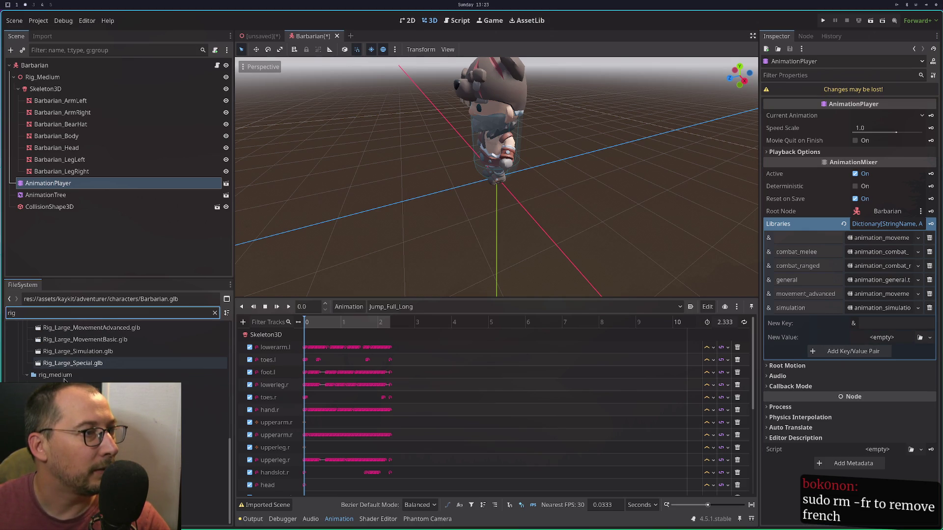
{"action": "left_click", "coordinate": [95, 516]}
{"action": "right_click", "coordinate": [95, 515]}
{"action": "left_click", "coordinate": [216, 470]}
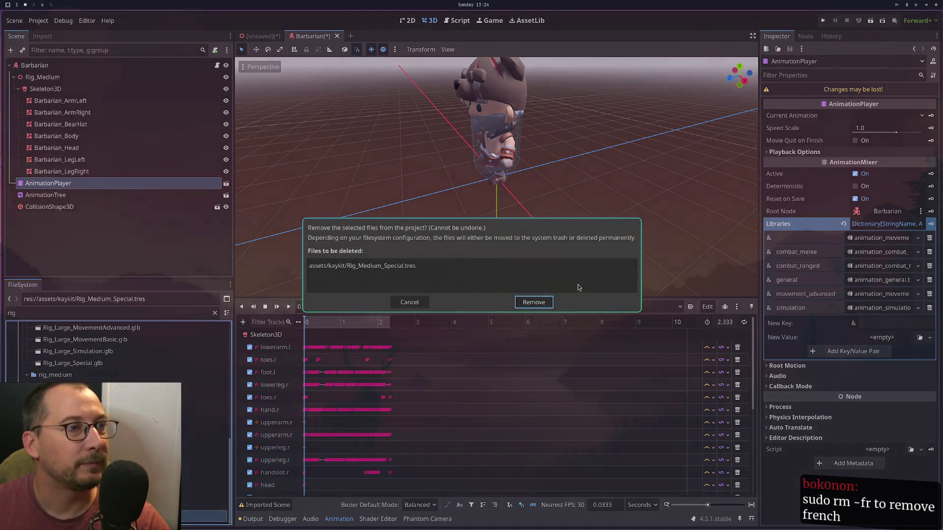
{"action": "left_click", "coordinate": [533, 303]}
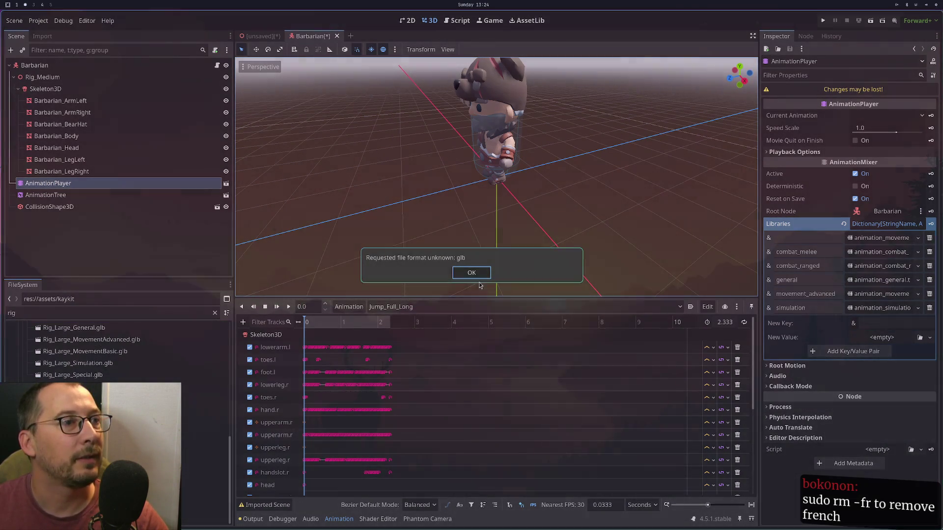
{"action": "left_click", "coordinate": [471, 274]}
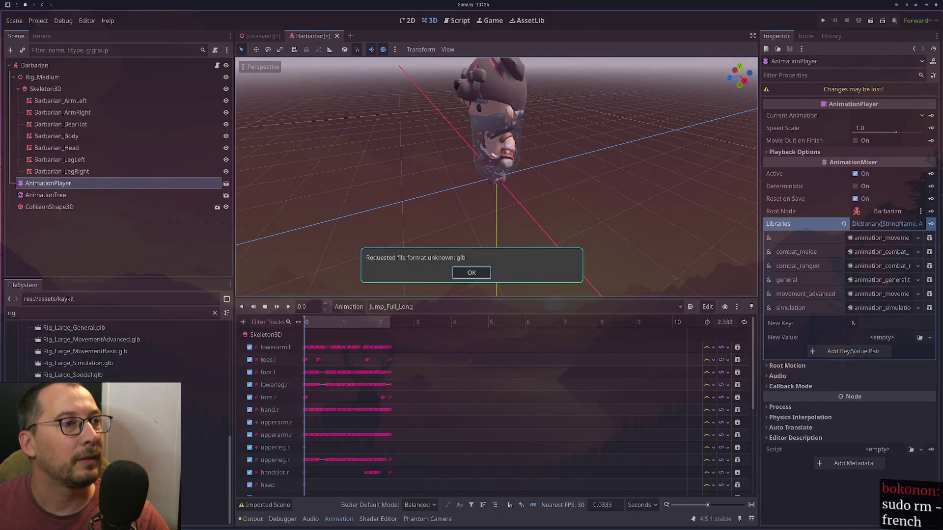
{"action": "left_click", "coordinate": [470, 274]}
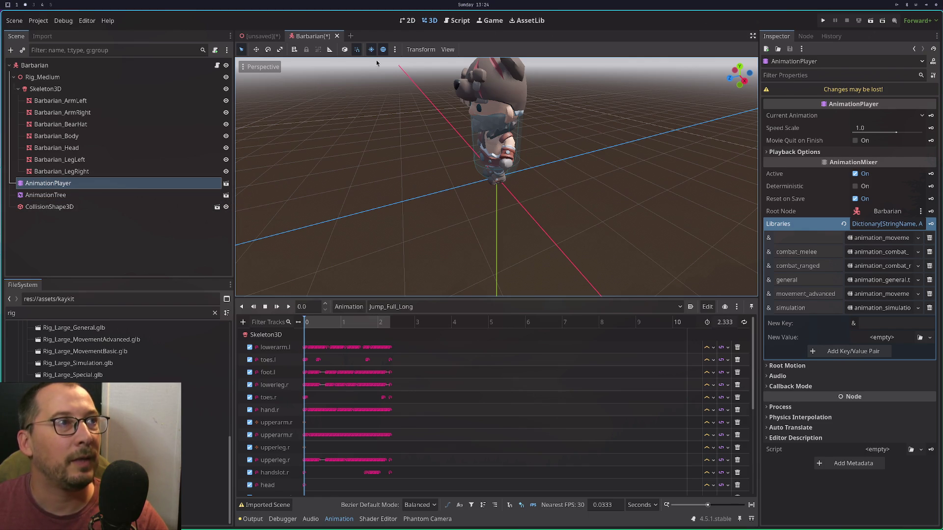
{"action": "left_click", "coordinate": [260, 36]}
Clear the file filter and drag Barbarian.glb into the unsaved scene as a second instance.
{"action": "scroll", "coordinate": [105, 348], "scroll_direction": "up", "scroll_amount": 3}
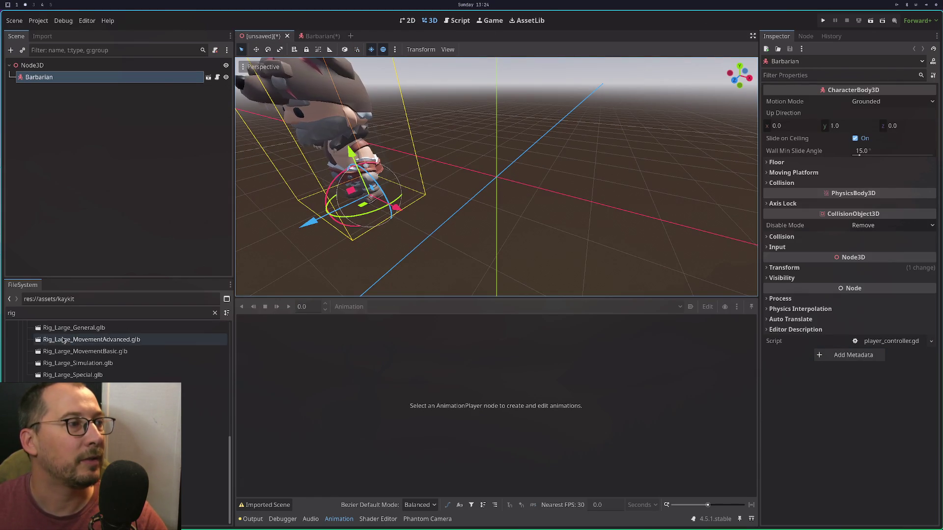
{"action": "scroll", "coordinate": [104, 348], "scroll_direction": "up", "scroll_amount": 5}
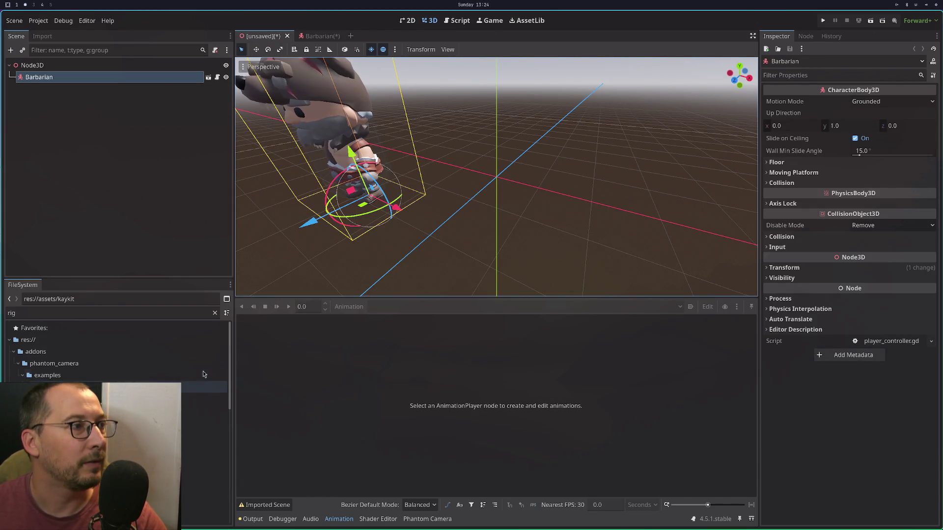
{"action": "left_click", "coordinate": [215, 313]}
{"action": "left_click_drag", "start_coordinate": [206, 434], "coordinate": [515, 257]}
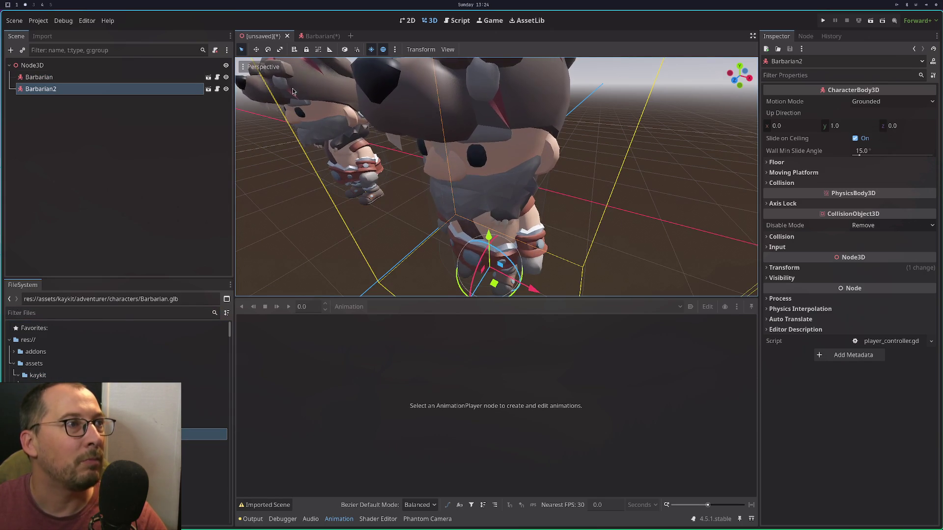
Close the Barbarian scene without saving, then reopen Barbarian.glb from Barbarian2 via Open Anyway.
{"action": "left_click", "coordinate": [208, 89]}
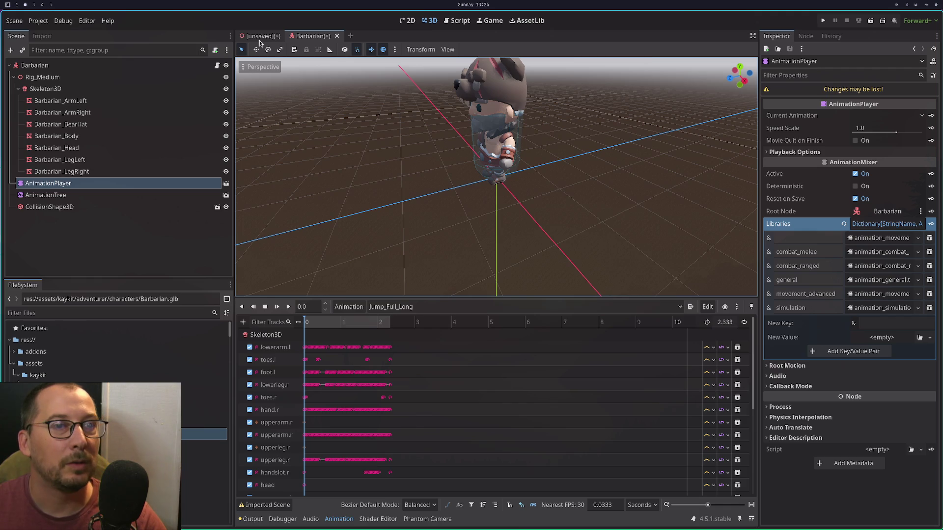
{"action": "left_click", "coordinate": [786, 199]}
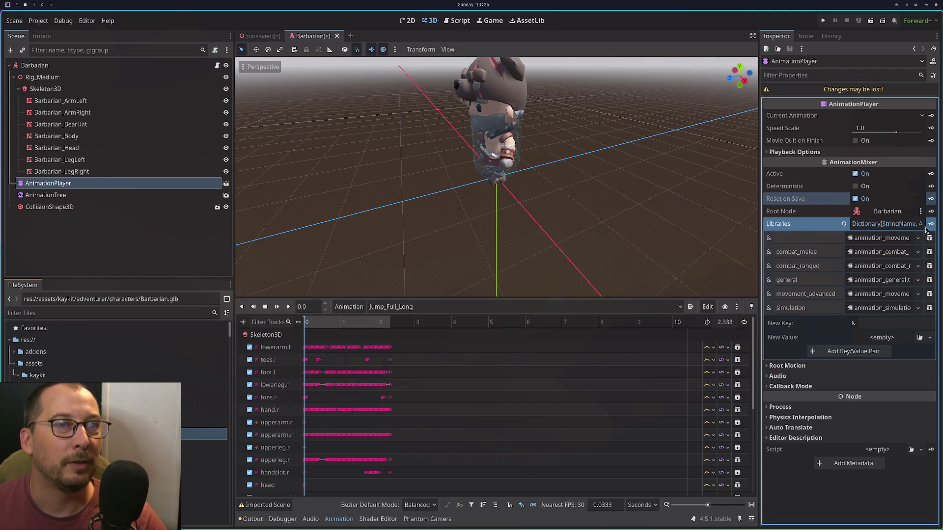
{"action": "left_click", "coordinate": [909, 224]}
{"action": "left_click", "coordinate": [908, 225]}
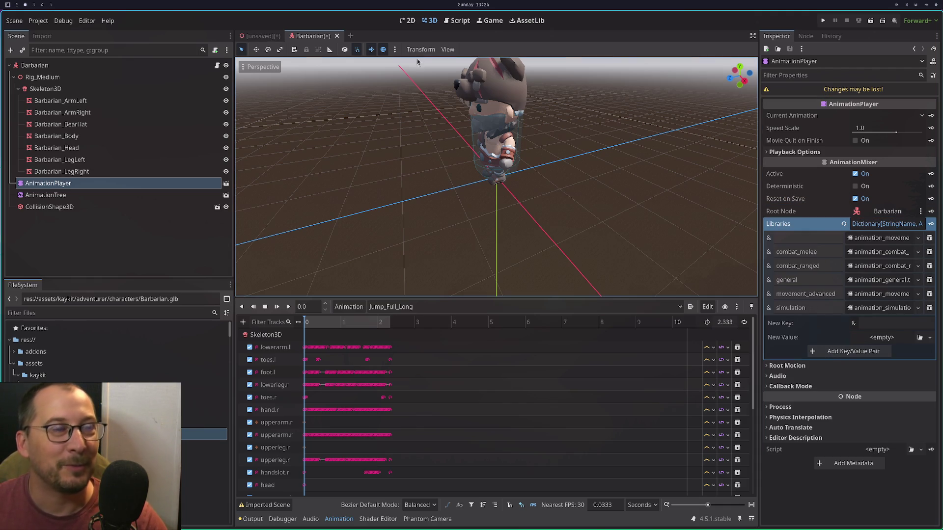
{"action": "left_click", "coordinate": [338, 36]}
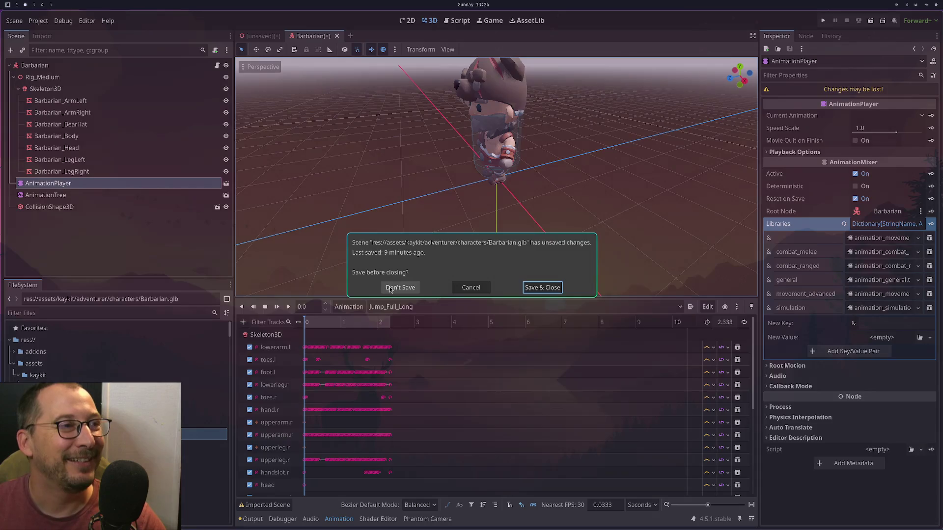
{"action": "left_click", "coordinate": [399, 289]}
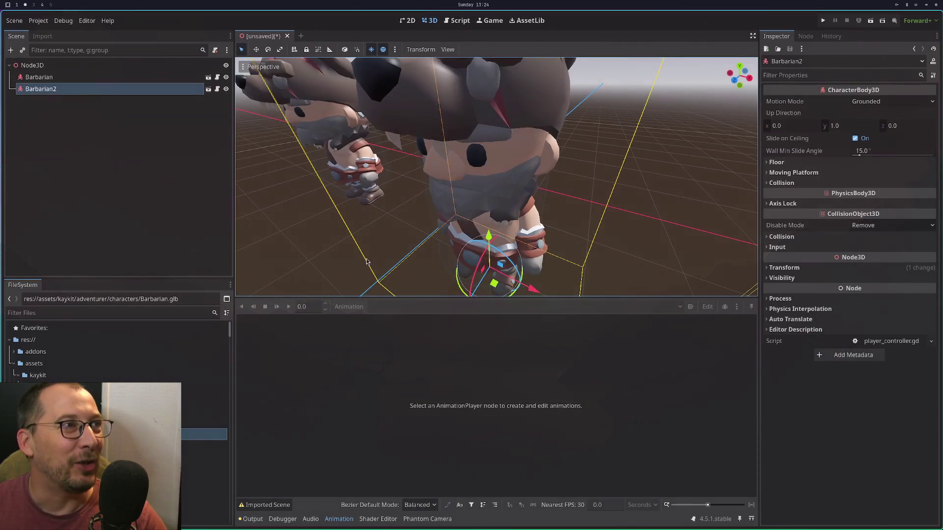
{"action": "left_click", "coordinate": [208, 91]}
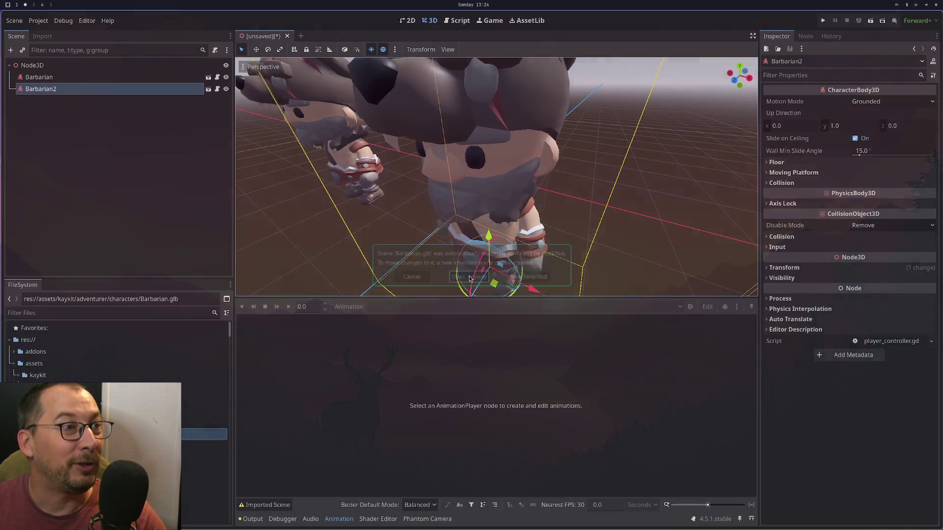
{"action": "left_click", "coordinate": [469, 277]}
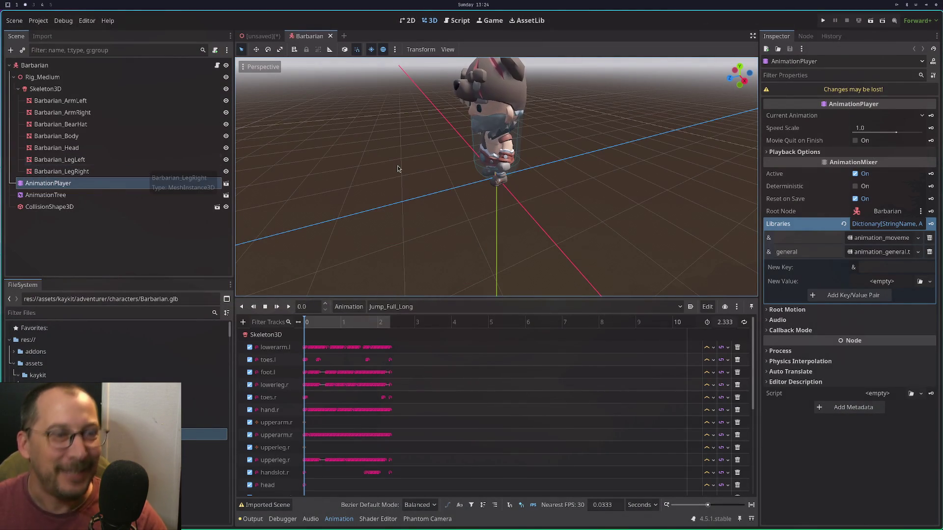
Quick-load animation_combat_melee.tres into the AnimationPlayer's Libraries under the key combat_melee.
{"action": "left_click", "coordinate": [896, 266]}
{"action": "left_click", "coordinate": [882, 281]}
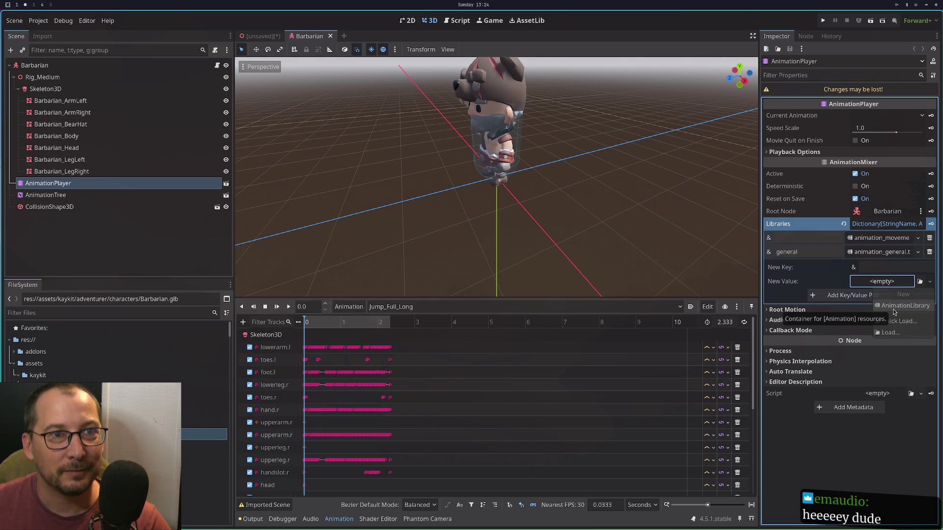
{"action": "left_click", "coordinate": [885, 225]}
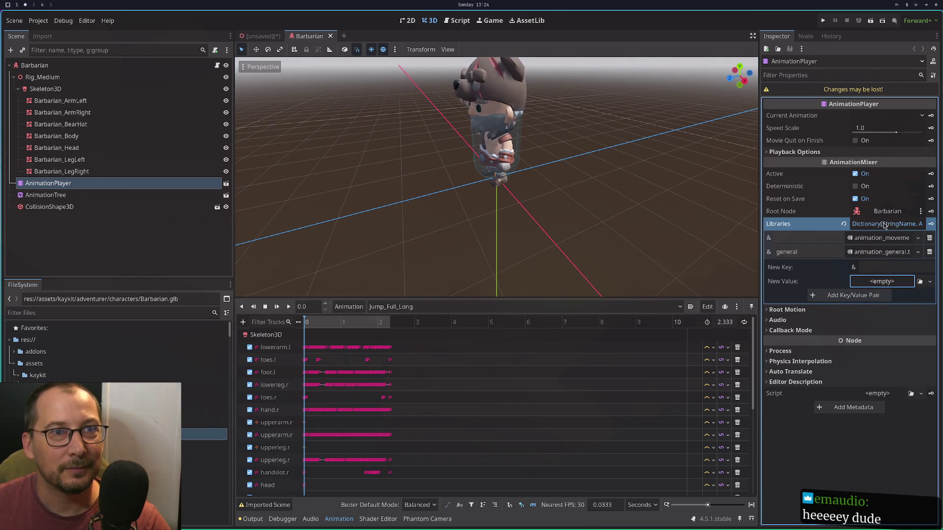
{"action": "left_click", "coordinate": [885, 225]}
{"action": "left_click", "coordinate": [884, 225]}
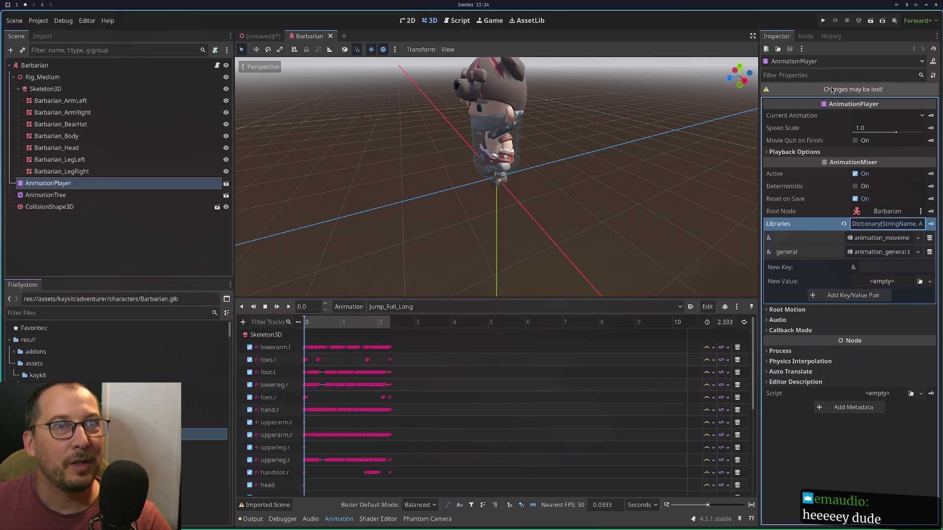
{"action": "left_click", "coordinate": [881, 282]}
{"action": "left_click", "coordinate": [882, 321]}
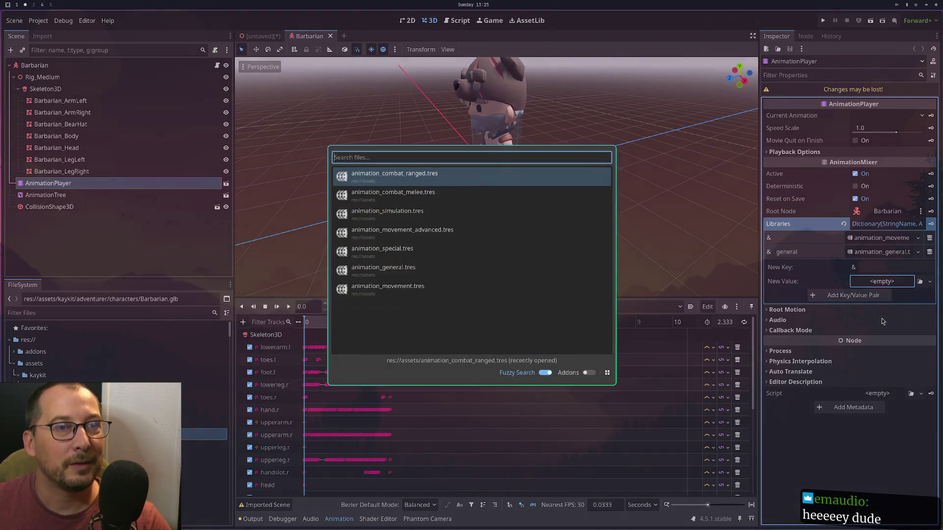
{"action": "left_click", "coordinate": [434, 191]}
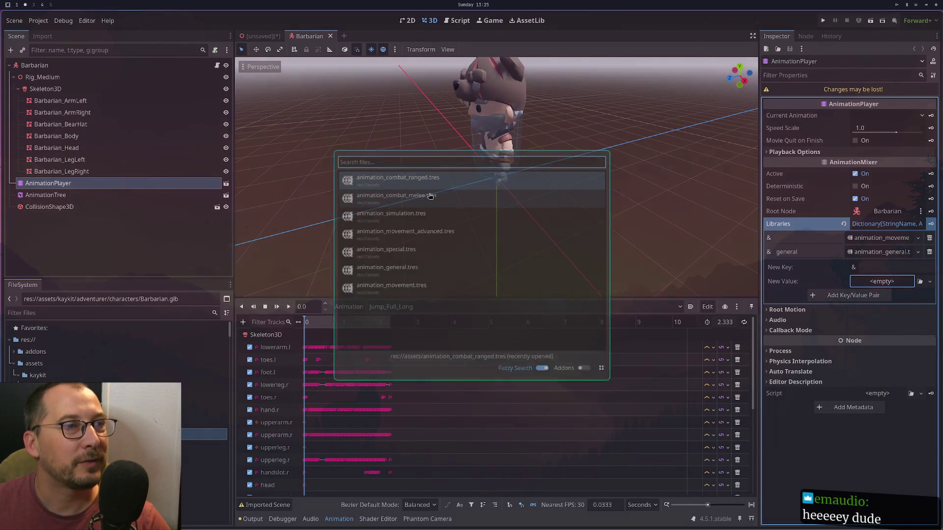
{"action": "type", "text": "combat_melee"}
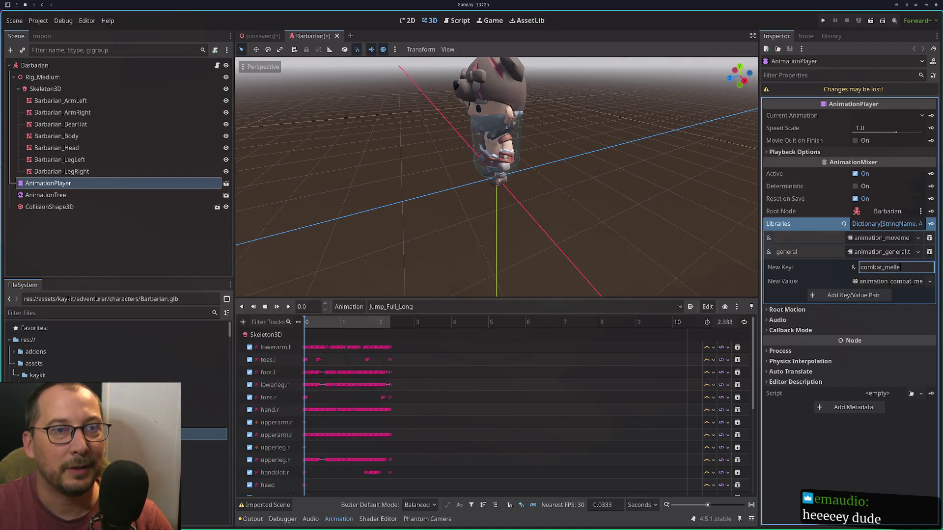
{"action": "left_click", "coordinate": [863, 295]}
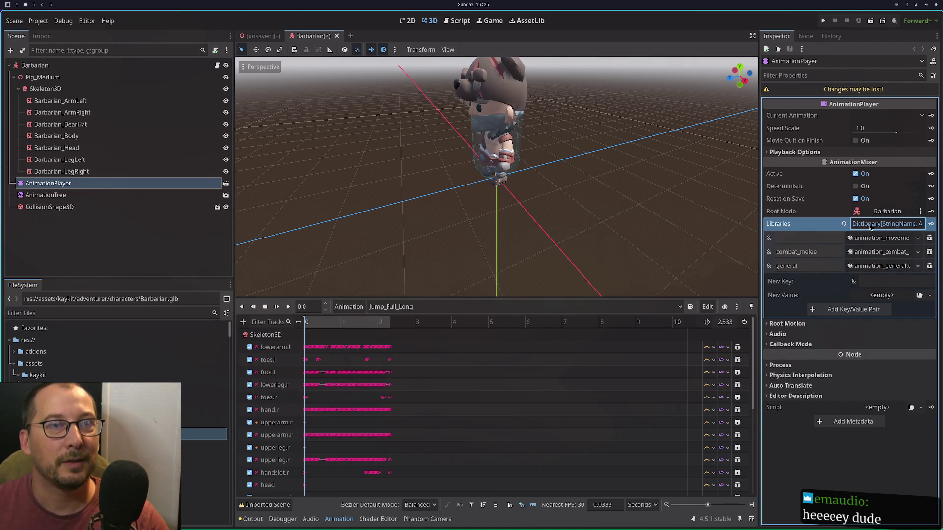
Try saving, dismiss the unknown glb format errors, and select the AnimationTree node.
{"action": "left_click", "coordinate": [789, 49]}
{"action": "left_click", "coordinate": [472, 272]}
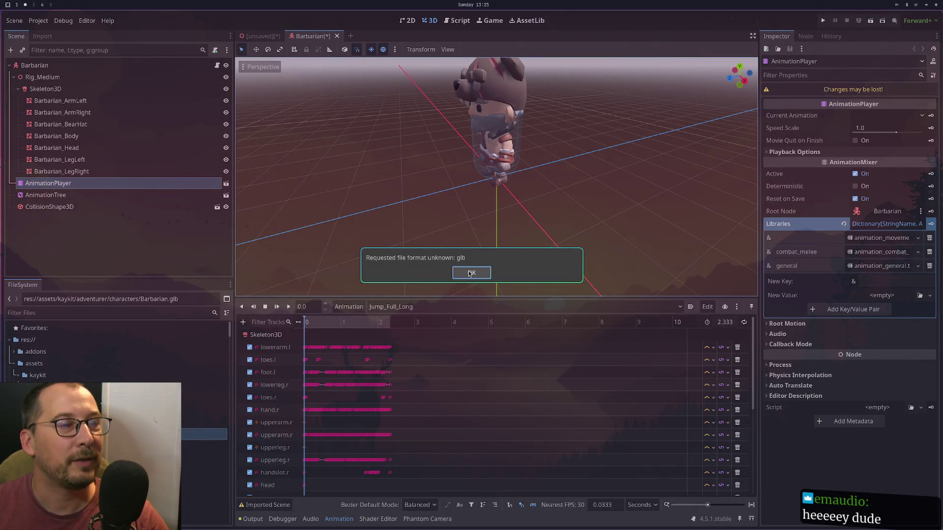
{"action": "left_click", "coordinate": [472, 272]}
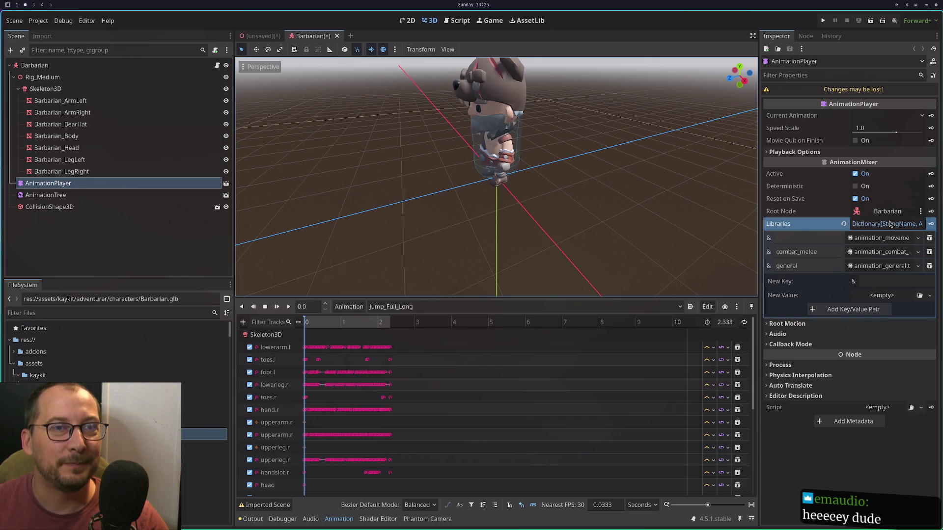
{"action": "left_click", "coordinate": [135, 196]}
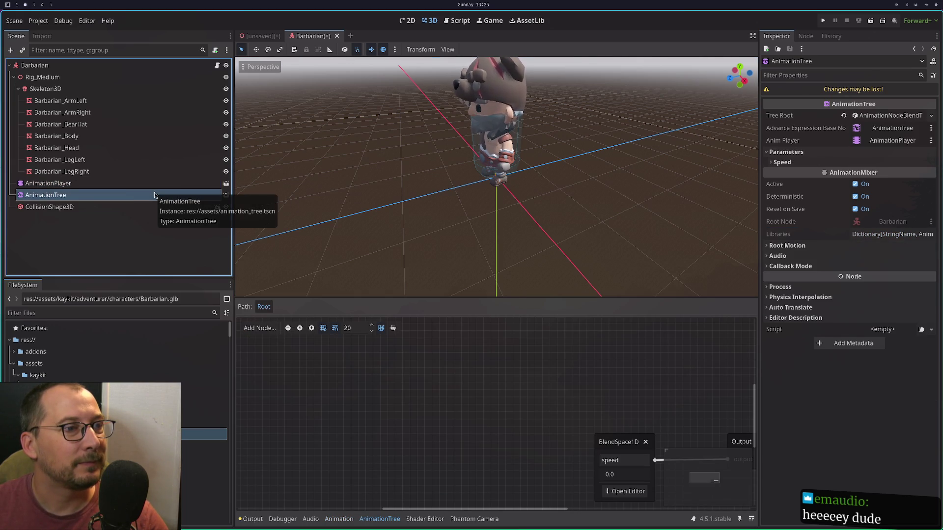
Open the instanced animation_tree scene and inspect its AnimationTree's libraries.
{"action": "right_click", "coordinate": [154, 196]}
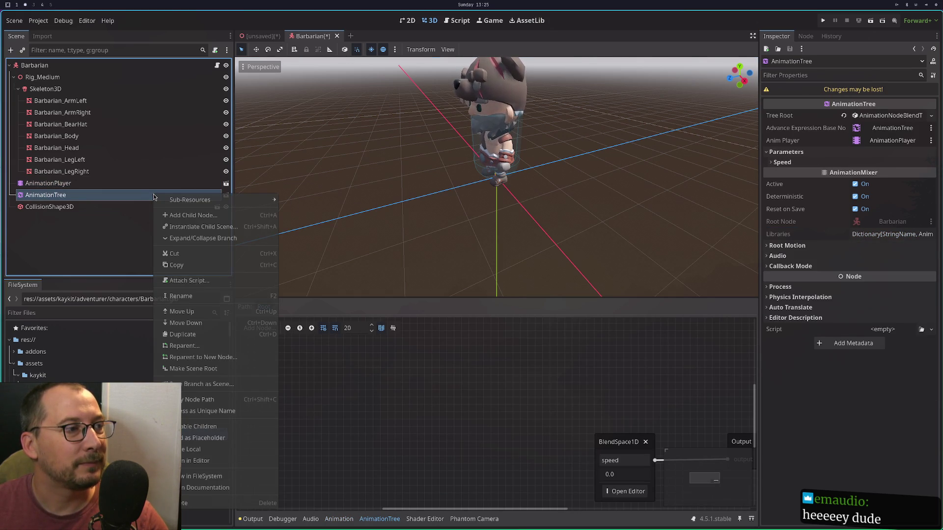
{"action": "left_click", "coordinate": [138, 196]}
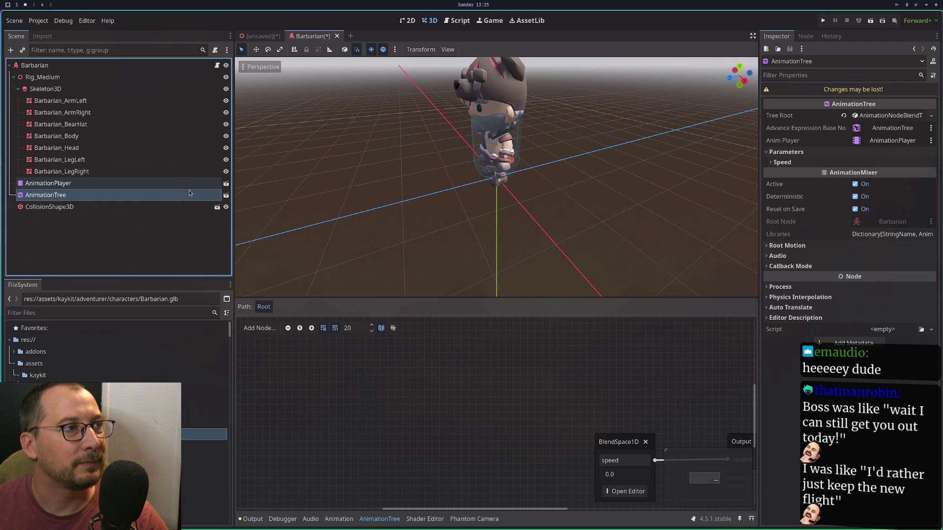
{"action": "left_click", "coordinate": [225, 195]}
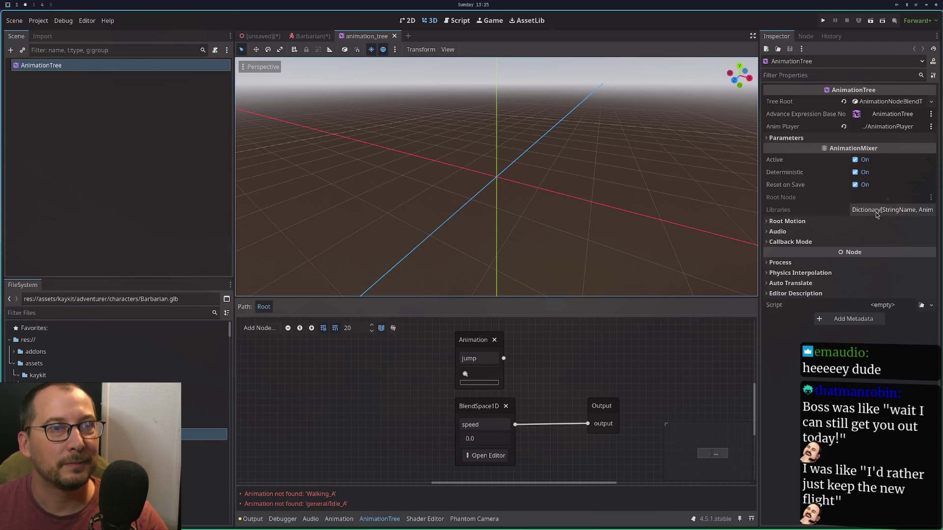
{"action": "left_click", "coordinate": [877, 211]}
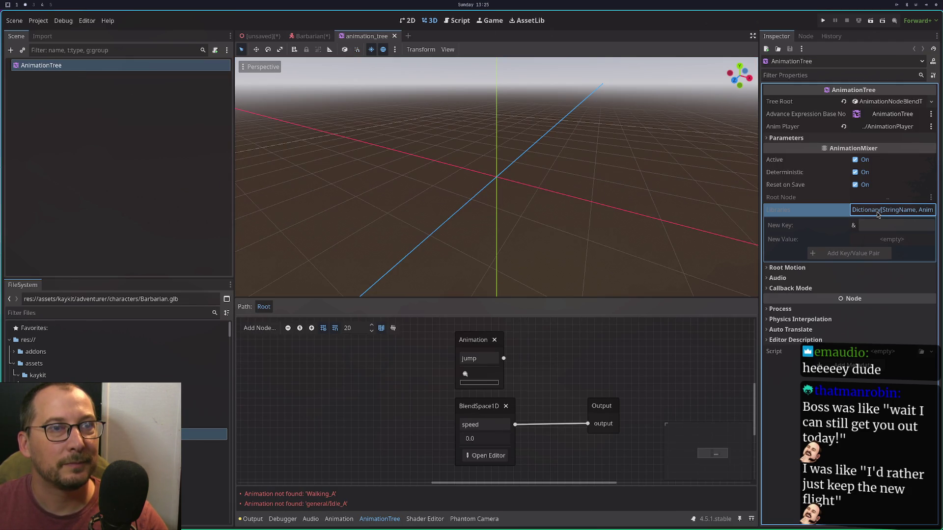
{"action": "left_click", "coordinate": [131, 90]}
{"action": "left_click", "coordinate": [118, 70]}
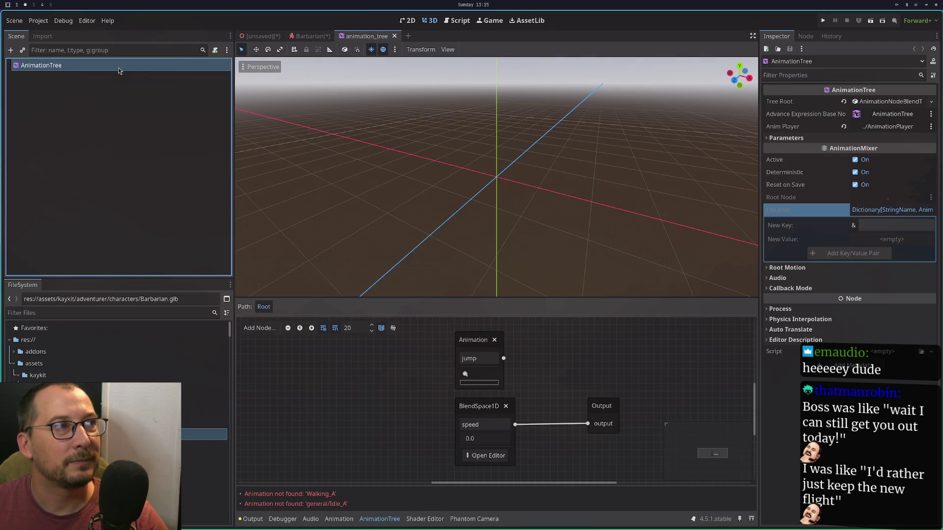
Close animation_tree and view the AnimationPlayer's animation_movement, general and movement_advanced libraries.
{"action": "left_click", "coordinate": [395, 37]}
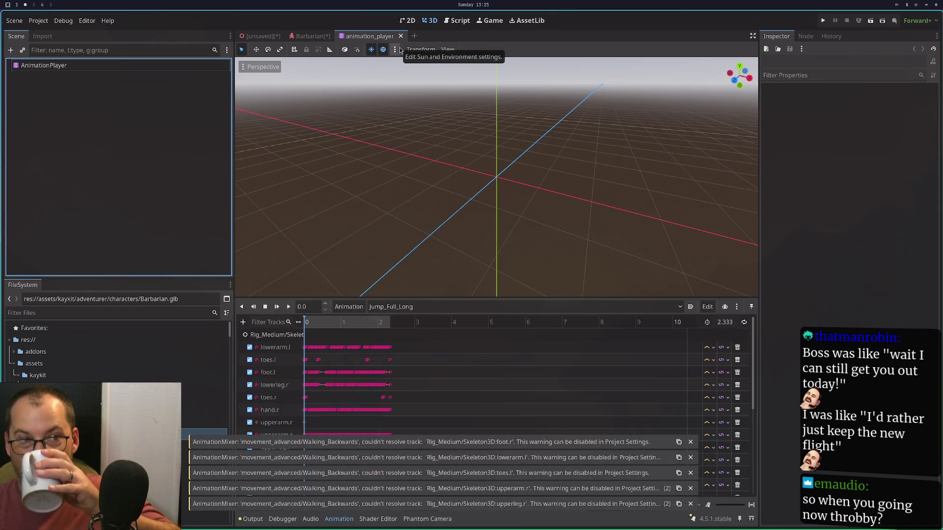
{"action": "left_click", "coordinate": [32, 65]}
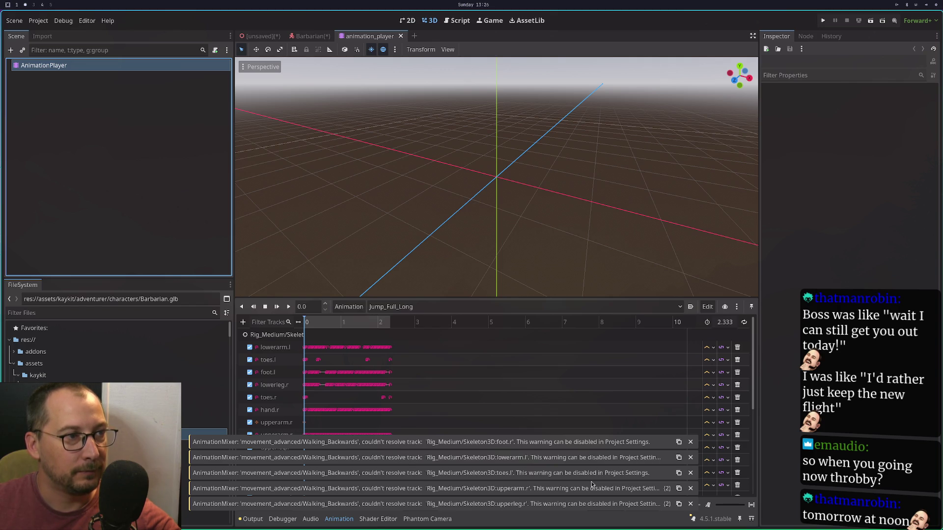
{"action": "left_click", "coordinate": [407, 208]}
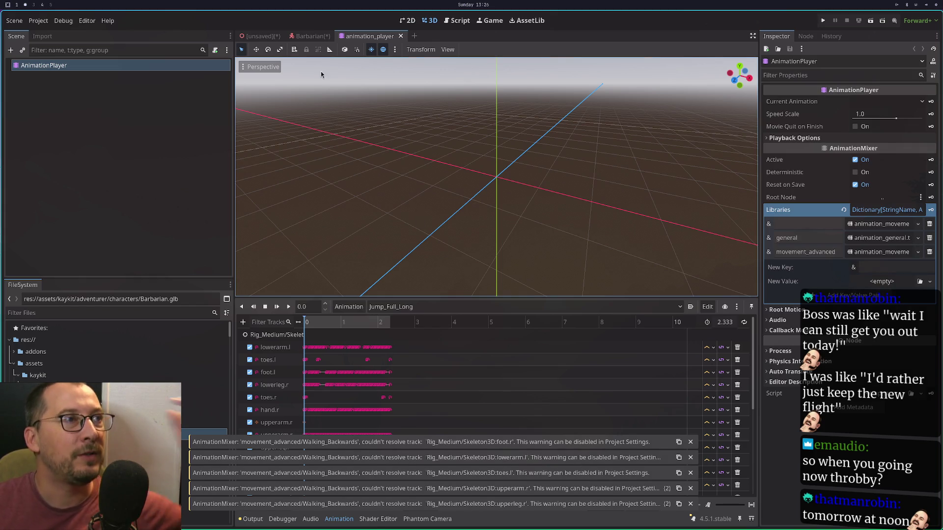
In Project Settings, uncheck Check Invalid Track Paths and Check Angle Interpolation Type Conflicting.
{"action": "left_click", "coordinate": [38, 20]}
{"action": "left_click", "coordinate": [44, 32]}
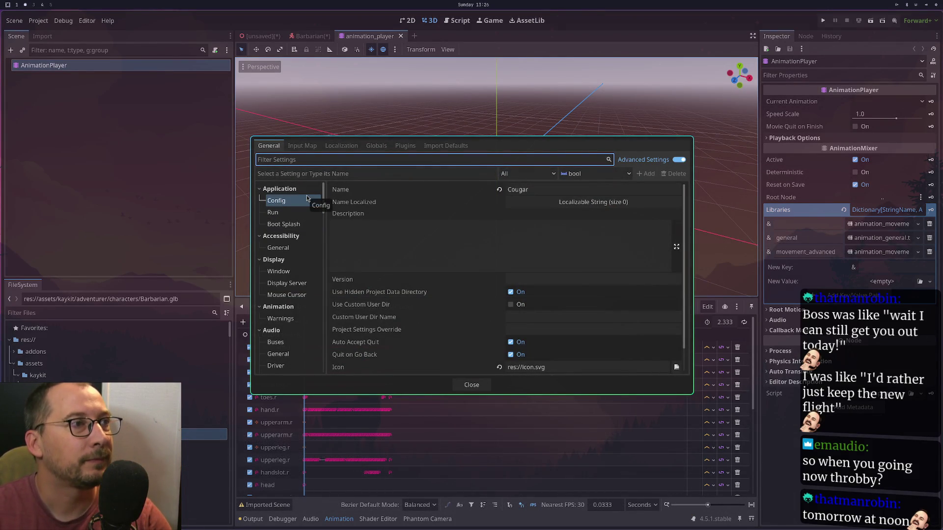
{"action": "type", "text": "warnin"}
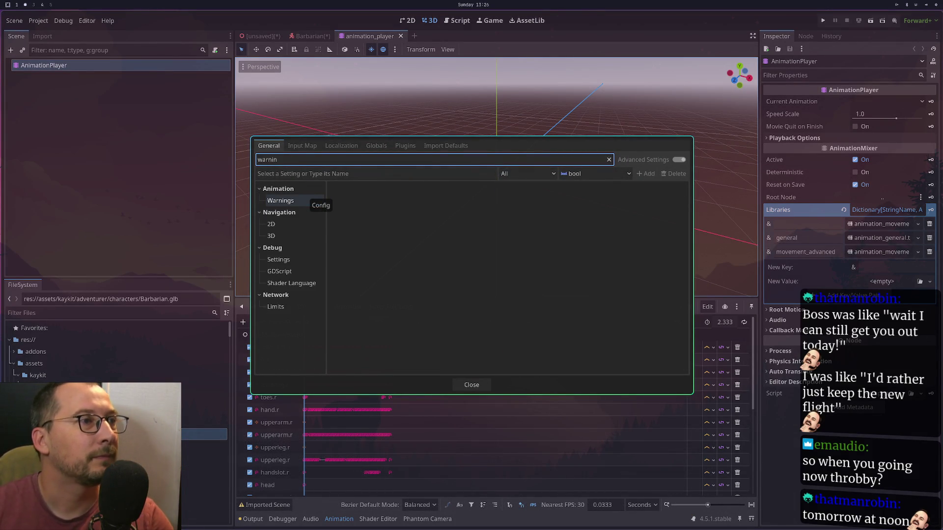
{"action": "left_click", "coordinate": [285, 203]}
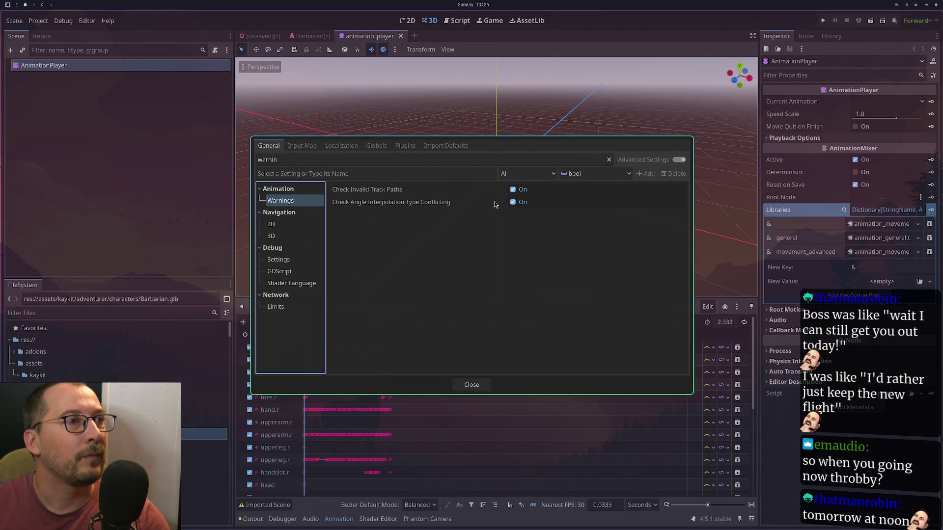
{"action": "left_click", "coordinate": [514, 190]}
{"action": "left_click", "coordinate": [513, 202]}
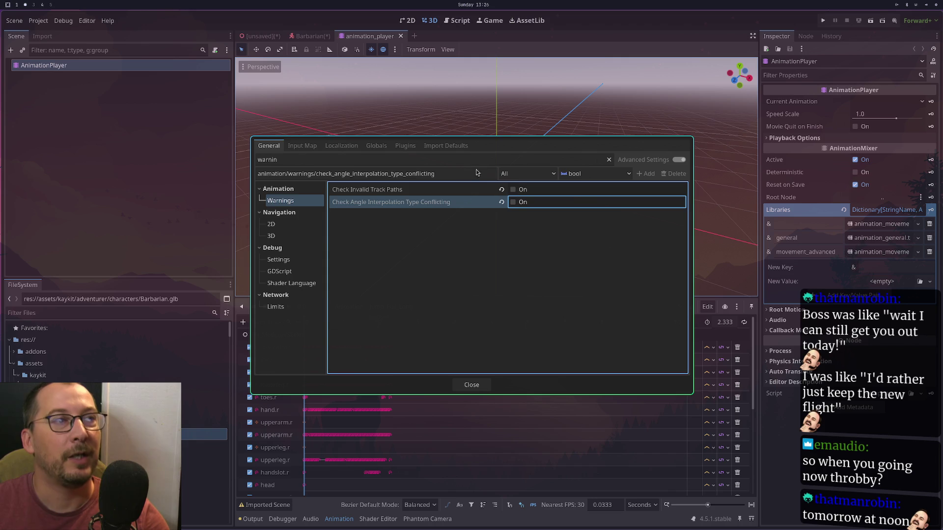
{"action": "left_click", "coordinate": [469, 385]}
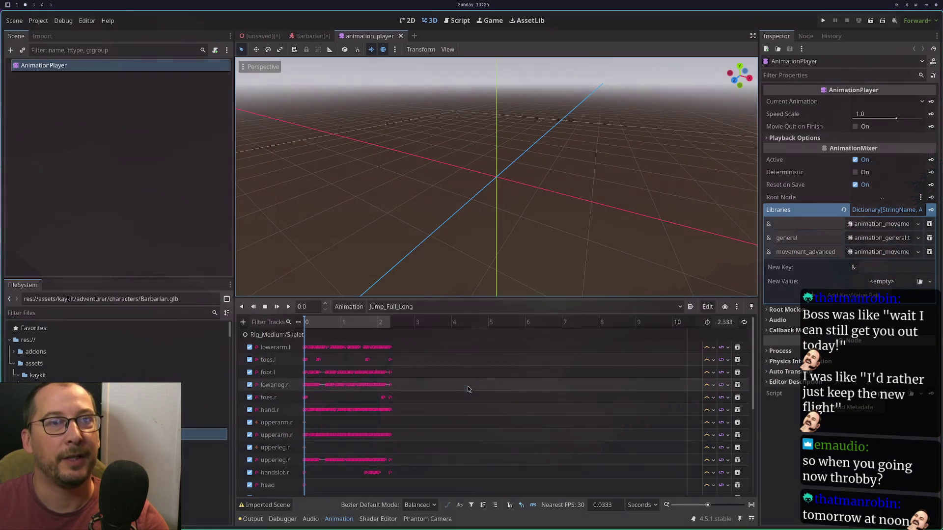
Quick-load animation_simulation.tres and add it to Libraries under the key 'simulation'.
{"action": "left_click", "coordinate": [888, 282]}
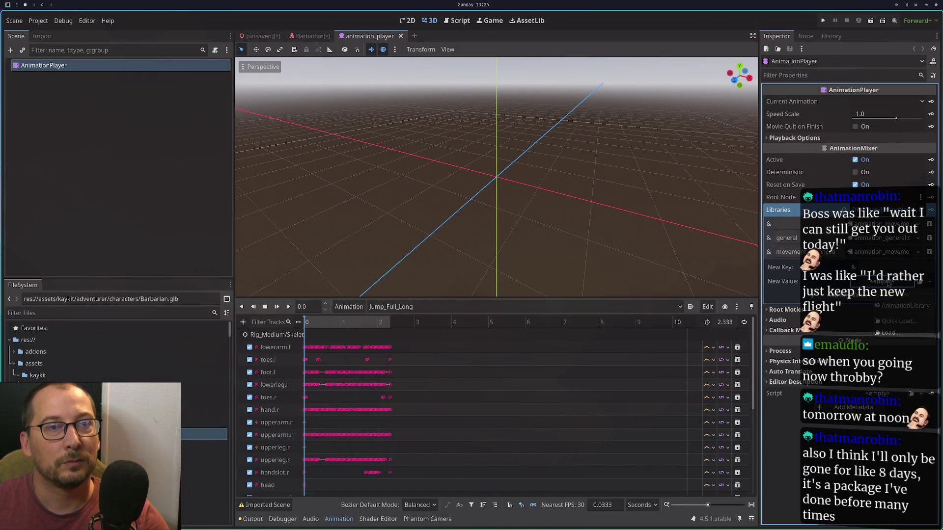
{"action": "left_click", "coordinate": [892, 322]}
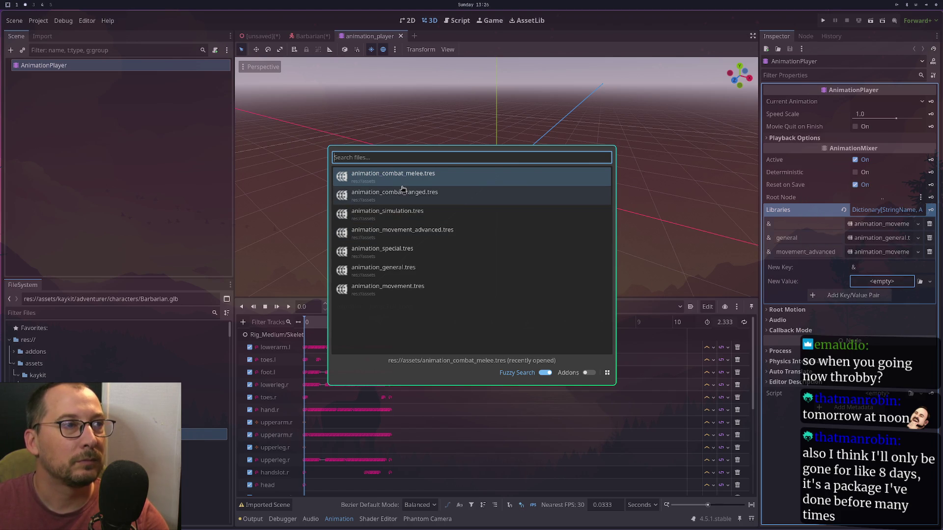
{"action": "left_click", "coordinate": [409, 216]}
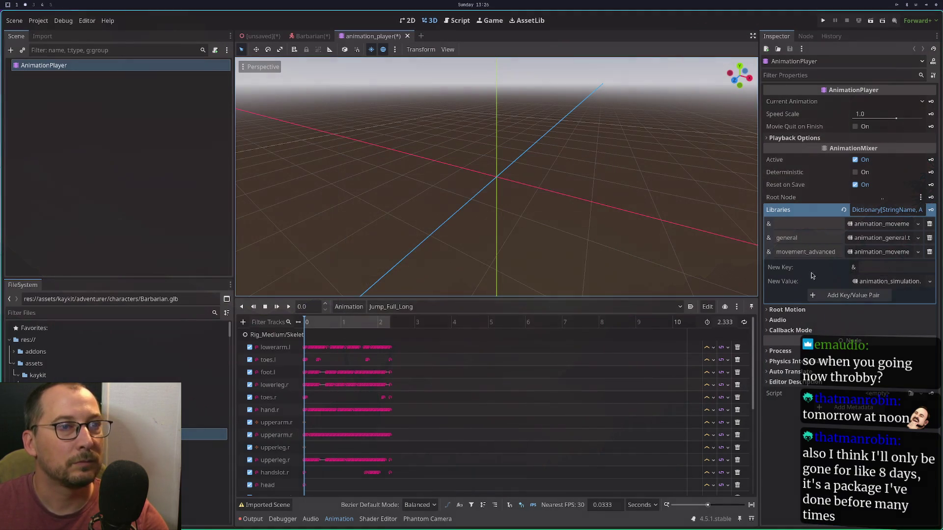
{"action": "left_click", "coordinate": [885, 268]}
{"action": "type", "text": "so"}
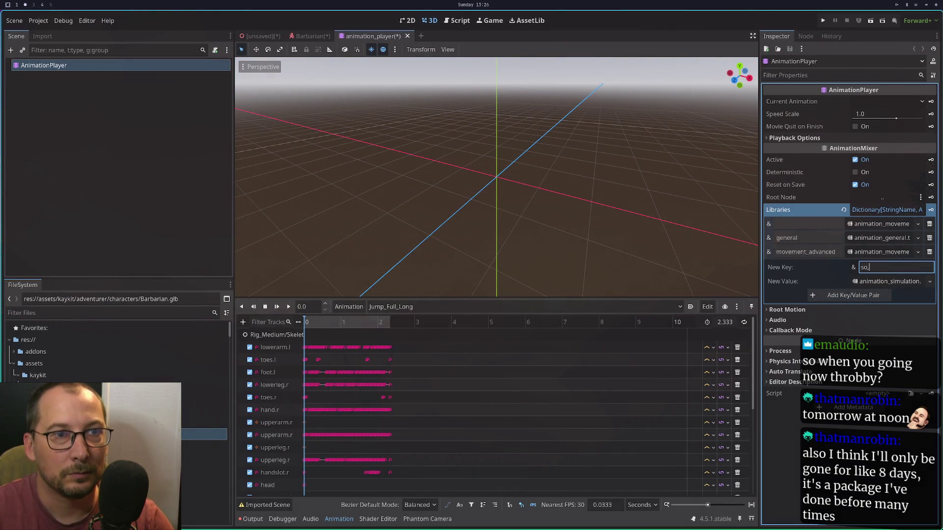
{"action": "type", "text": "ulation"}
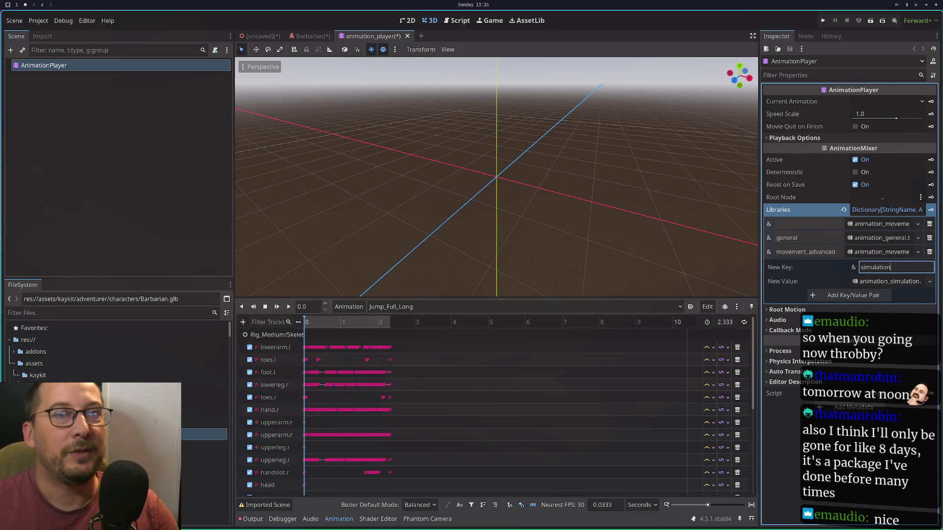
{"action": "left_click", "coordinate": [878, 300]}
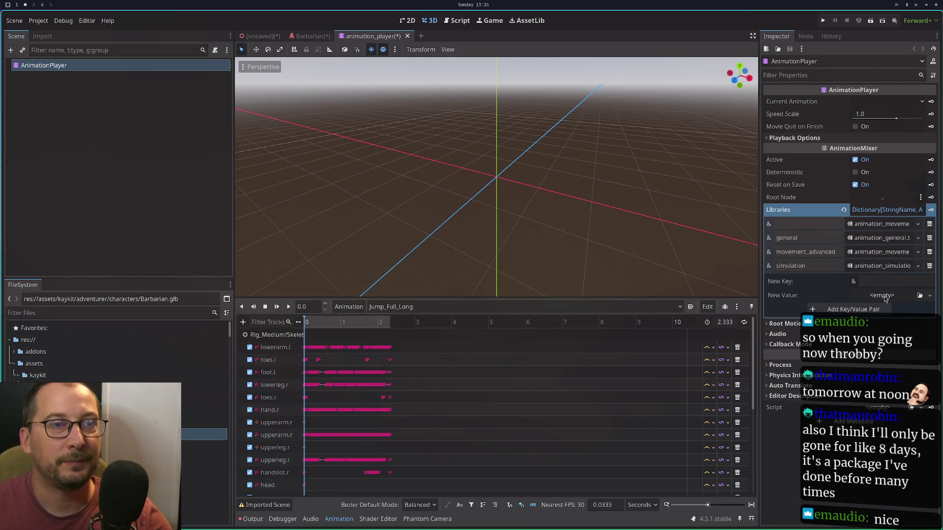
{"action": "left_click", "coordinate": [882, 295]}
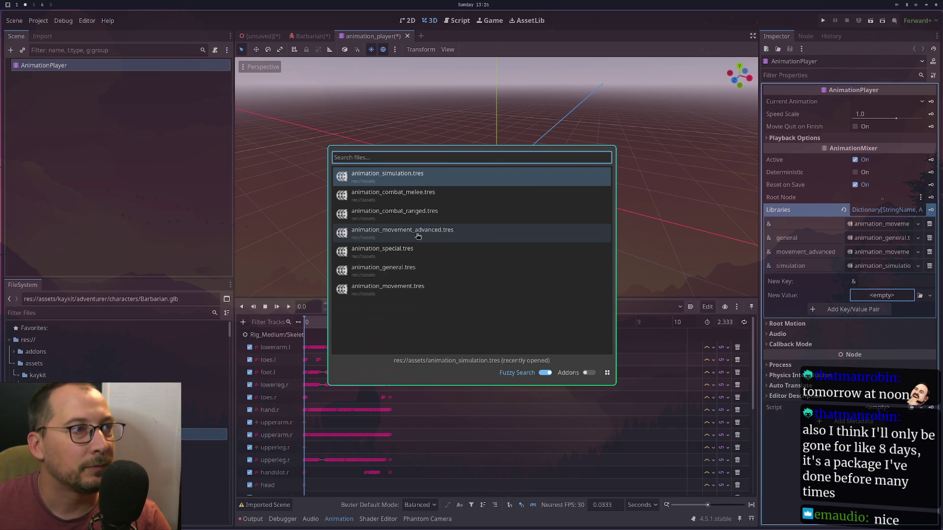
Add the animation_combat_melee library under the key combat_melee.
{"action": "left_click", "coordinate": [417, 196]}
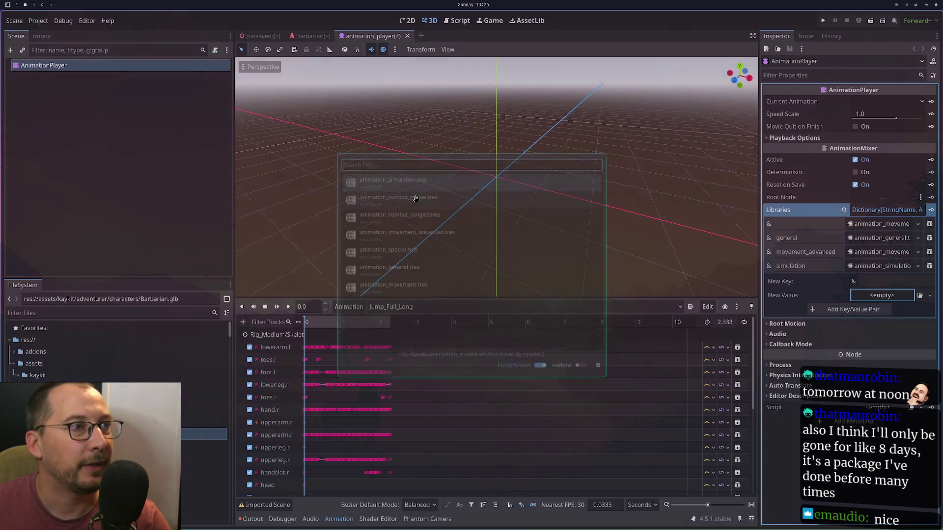
{"action": "left_click", "coordinate": [903, 283]}
{"action": "type", "text": "comb"}
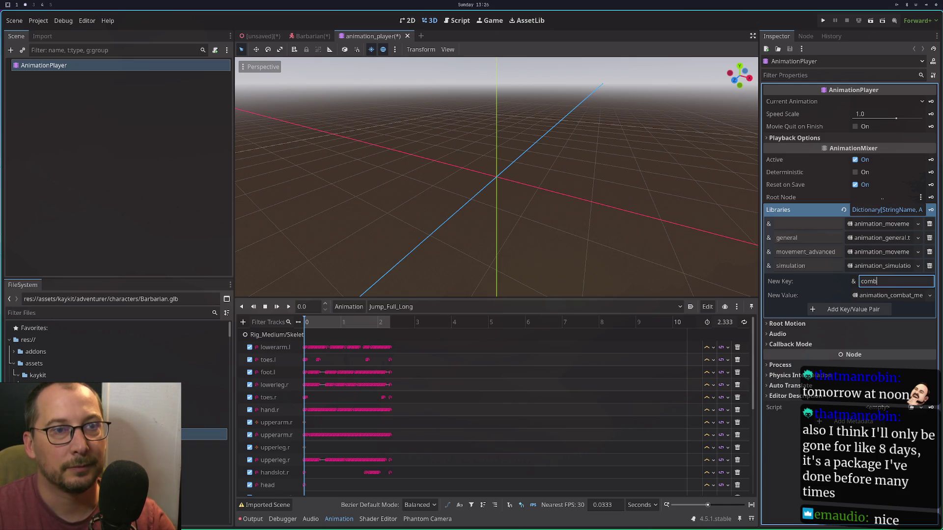
{"action": "type", "text": "at_mel"}
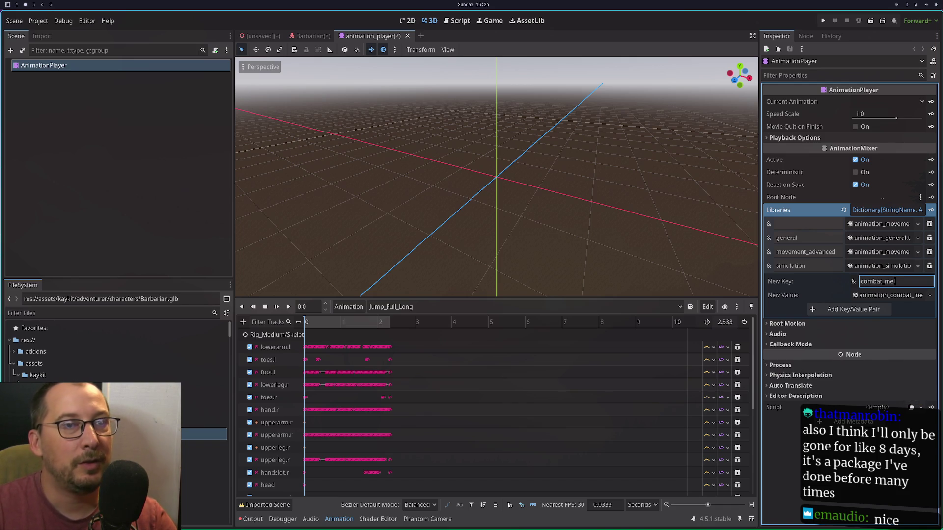
{"action": "type", "text": "ee"}
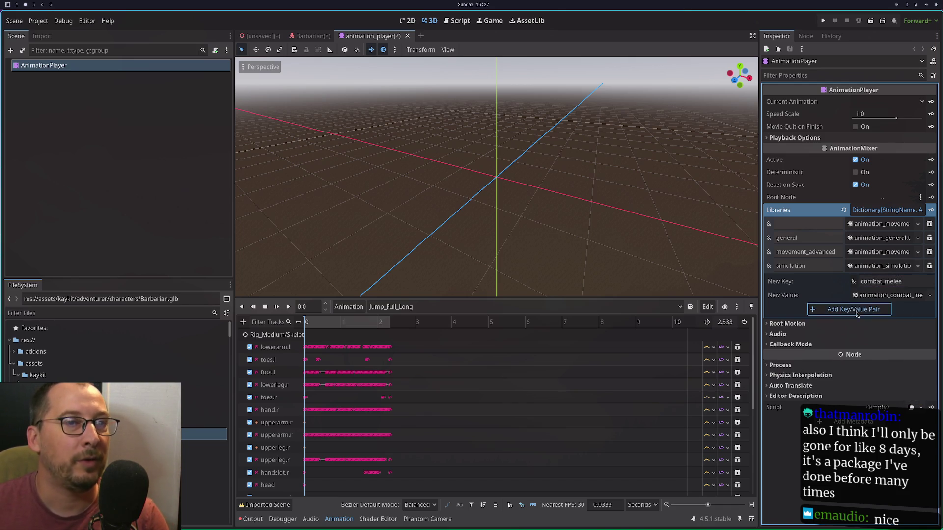
{"action": "left_click", "coordinate": [874, 308]}
Quick-load animation_combat_ranged.tres and add it under the key combat_range.
{"action": "left_click", "coordinate": [885, 315]}
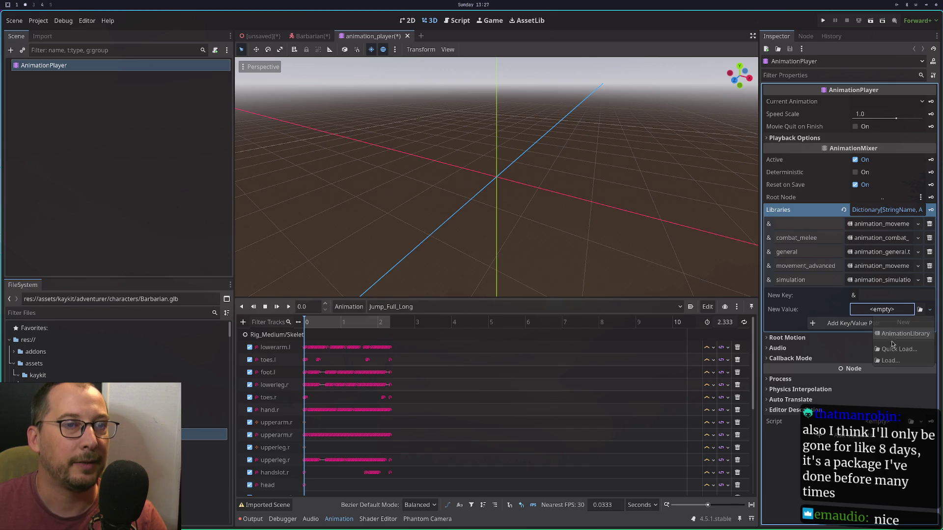
{"action": "left_click", "coordinate": [891, 350]}
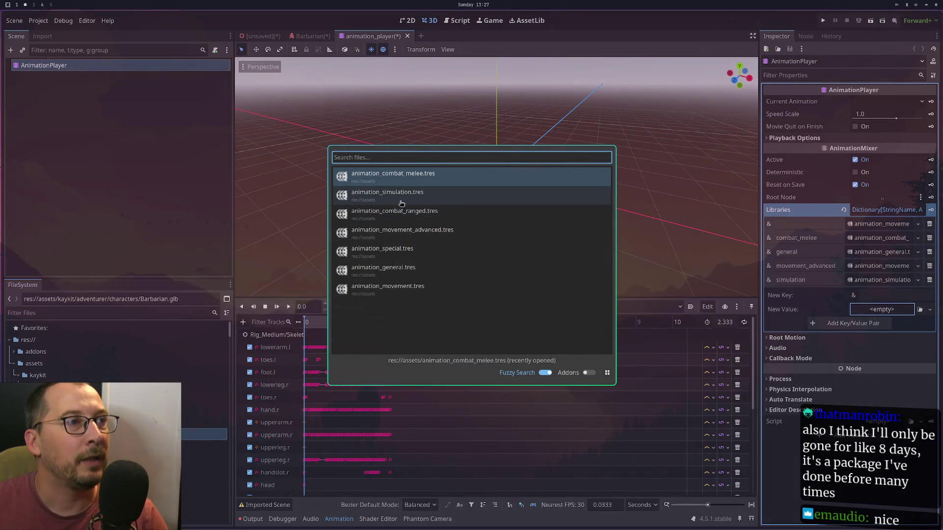
{"action": "left_click", "coordinate": [426, 218]}
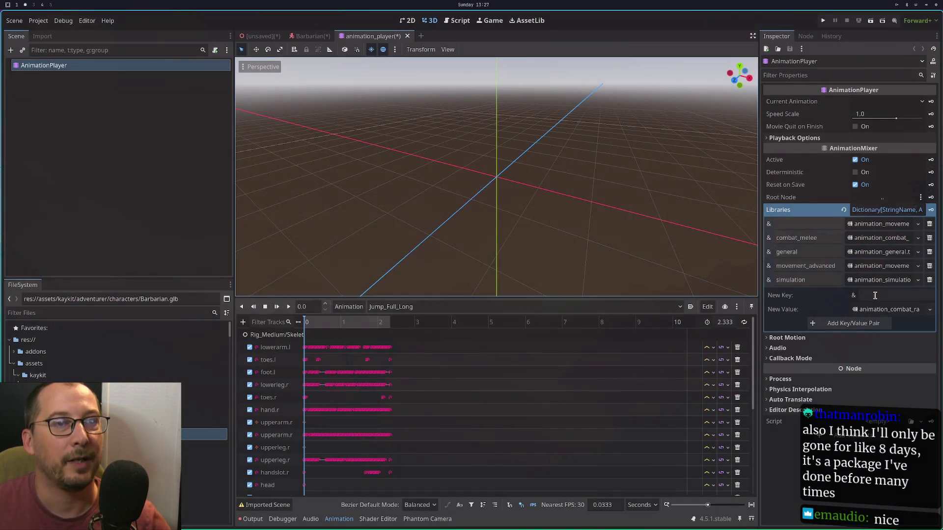
{"action": "type", "text": "comb"}
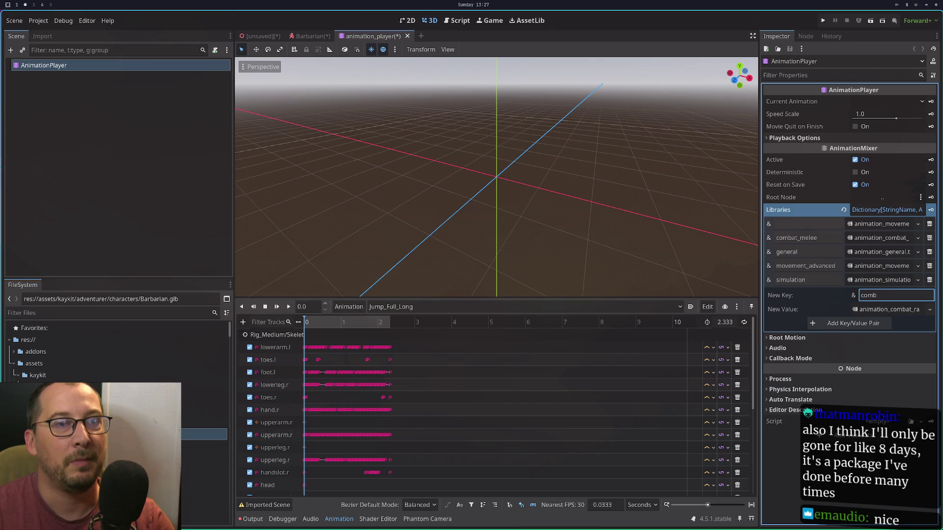
{"action": "type", "text": "at_range"}
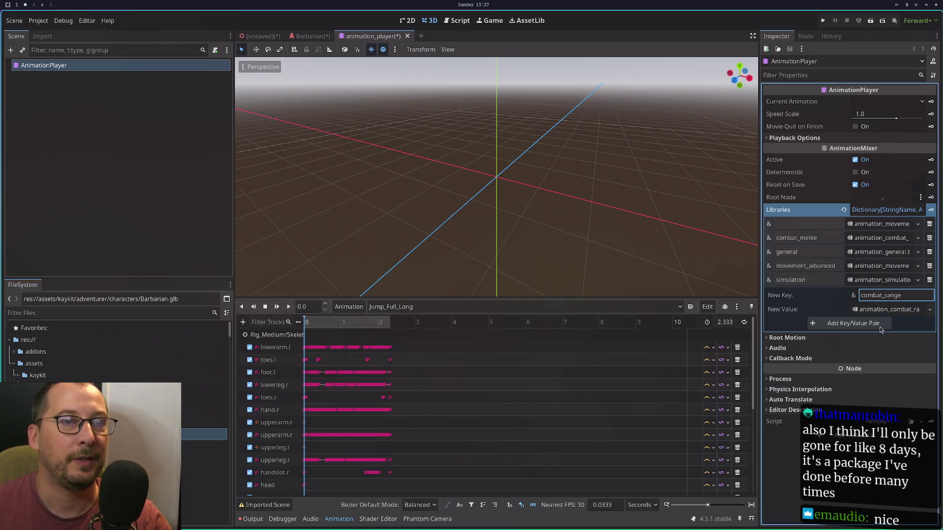
{"action": "left_click", "coordinate": [881, 325]}
Save the animation_player scene with Ctrl+S and check the combat_melee key name.
{"action": "left_click", "coordinate": [887, 306]}
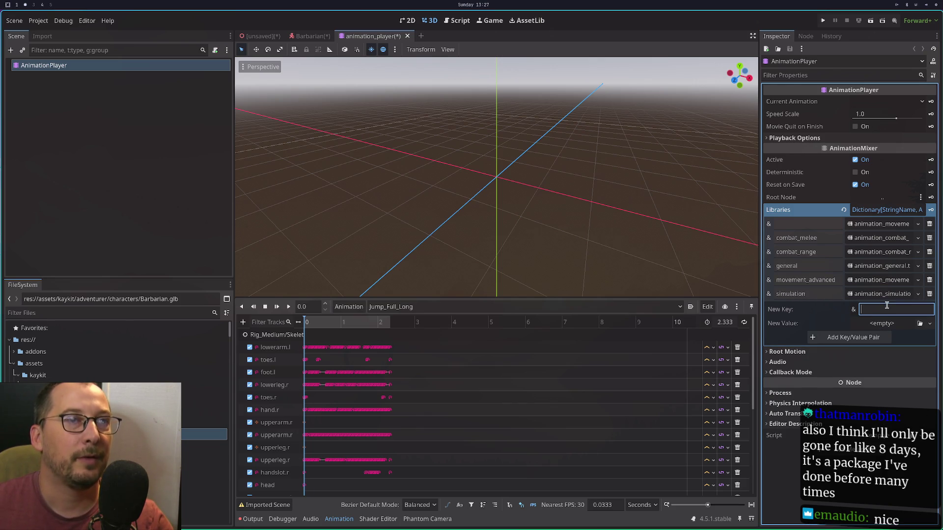
{"action": "left_click", "coordinate": [94, 118]}
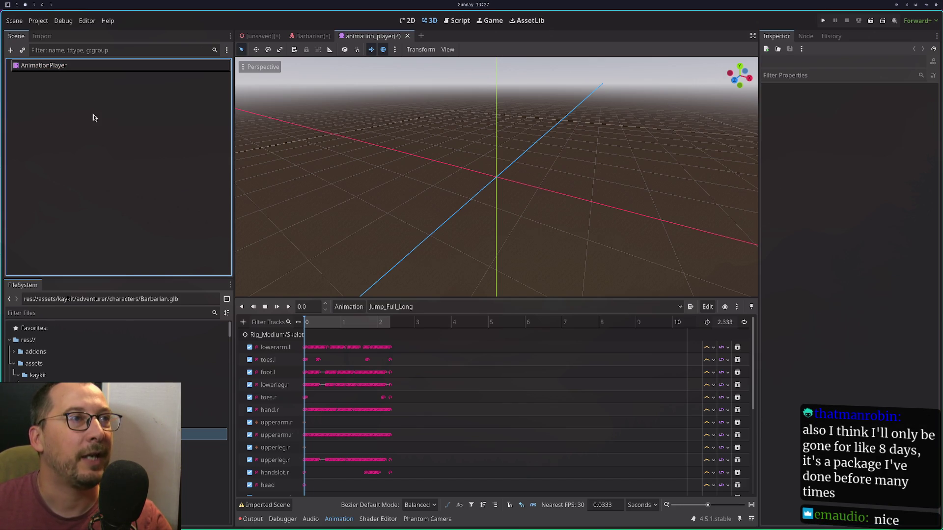
{"action": "key", "text": "ctrl+s"}
{"action": "left_click", "coordinate": [117, 69]}
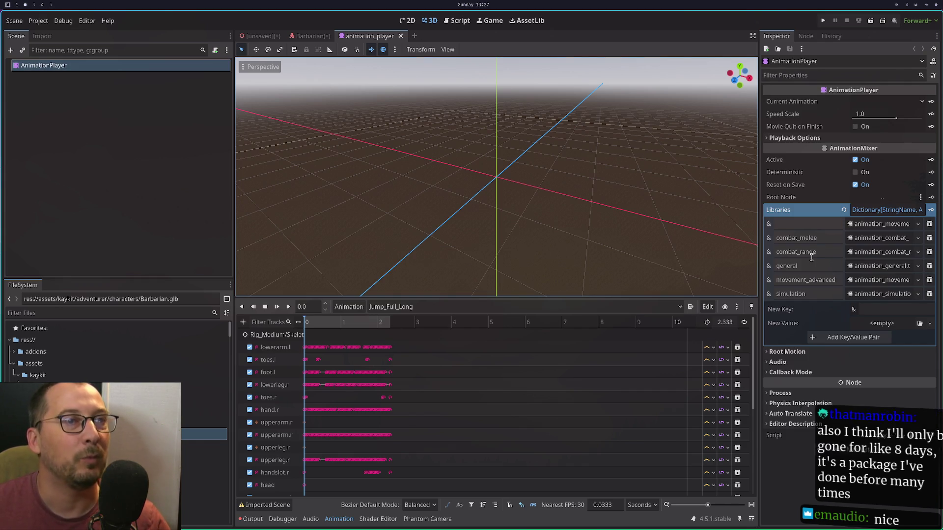
{"action": "left_click", "coordinate": [812, 238]}
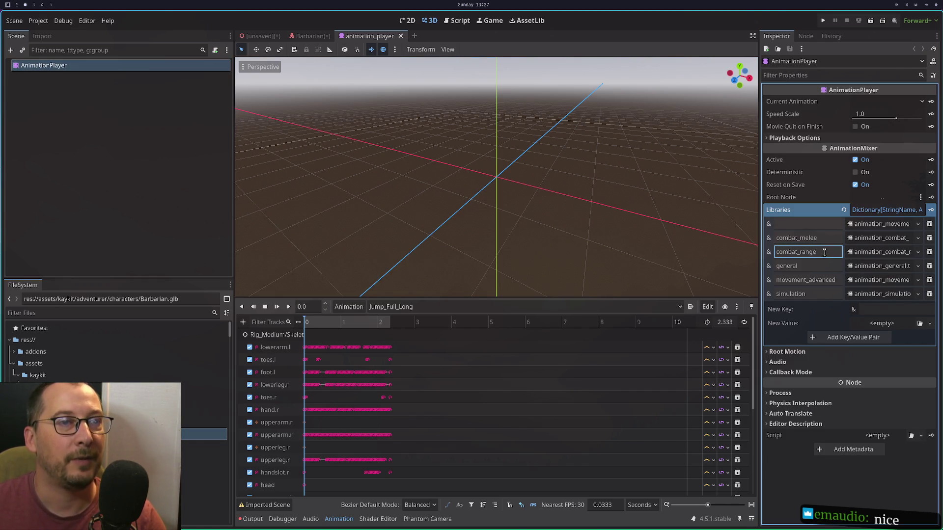
{"action": "left_click", "coordinate": [877, 308]}
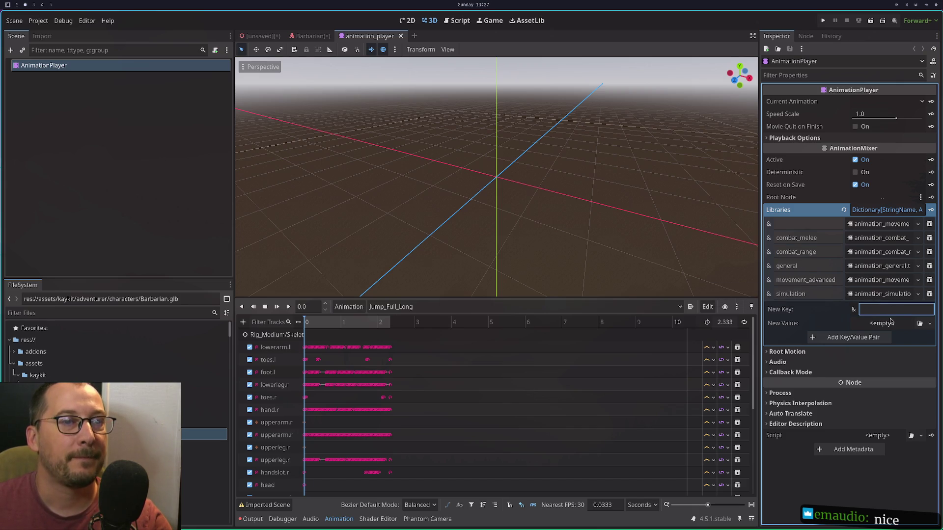
Close the Barbarian scene and delete both Barbarian and Barbarian2 nodes from the unsaved scene.
{"action": "left_click", "coordinate": [329, 39]}
{"action": "middle_click", "coordinate": [329, 40]}
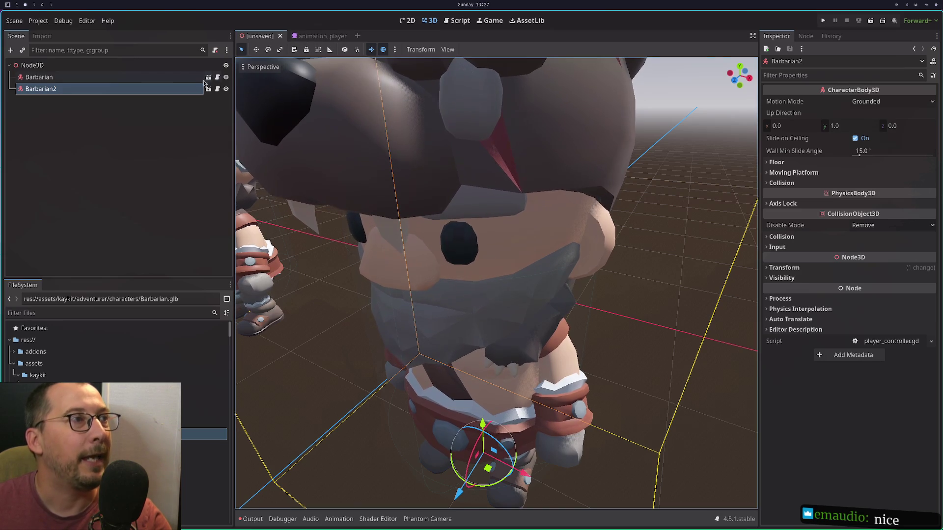
{"action": "left_click", "coordinate": [163, 80], "text": "shift"}
{"action": "right_click", "coordinate": [163, 86]}
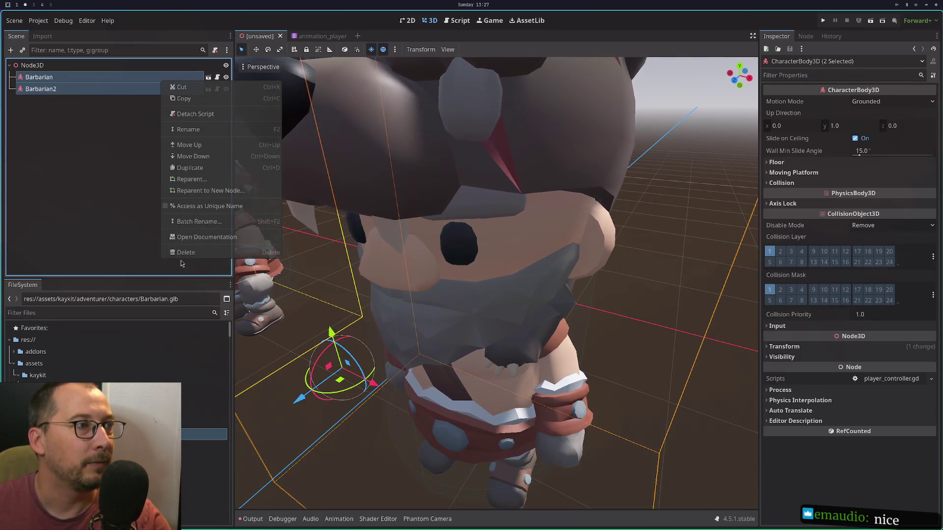
{"action": "left_click", "coordinate": [197, 257]}
{"action": "left_click", "coordinate": [496, 280]}
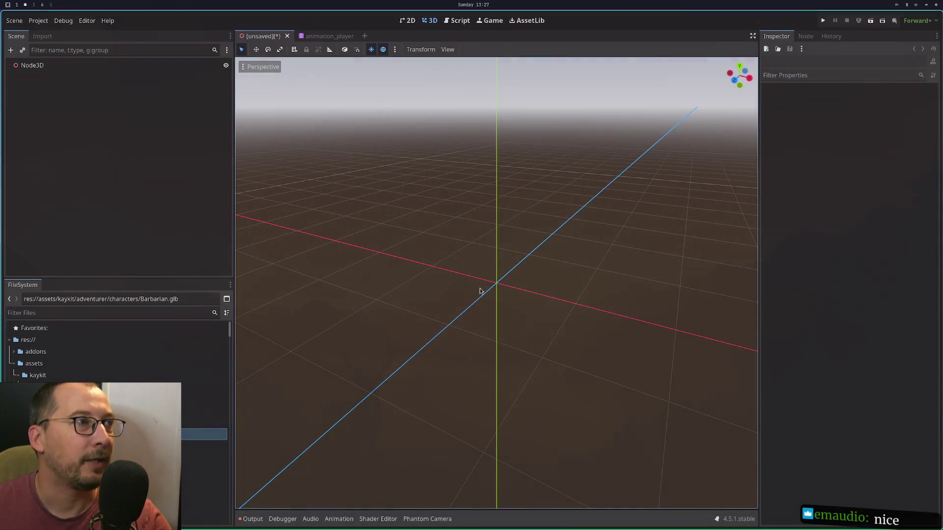
Drag in a fresh Barbarian.glb instance and open its source scene with Open Anyway.
{"action": "left_click_drag", "start_coordinate": [204, 434], "coordinate": [449, 302]}
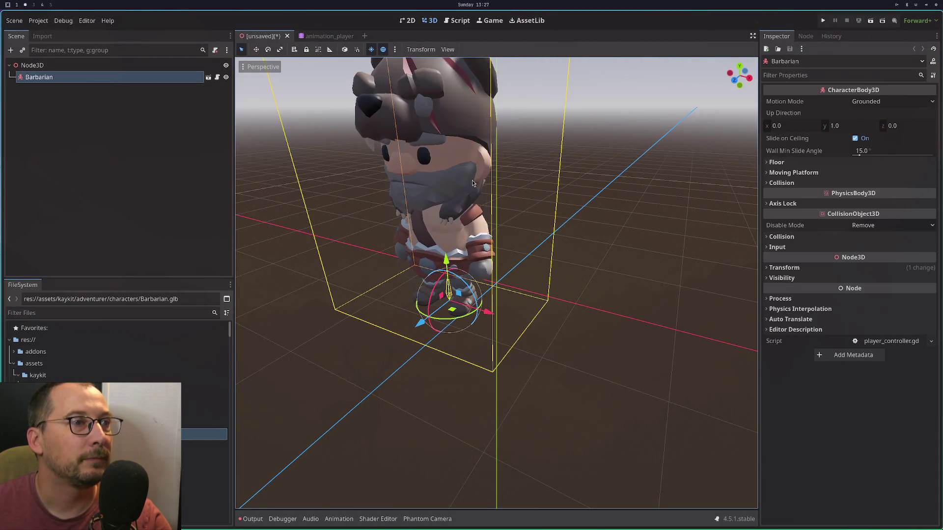
{"action": "left_click", "coordinate": [208, 77]}
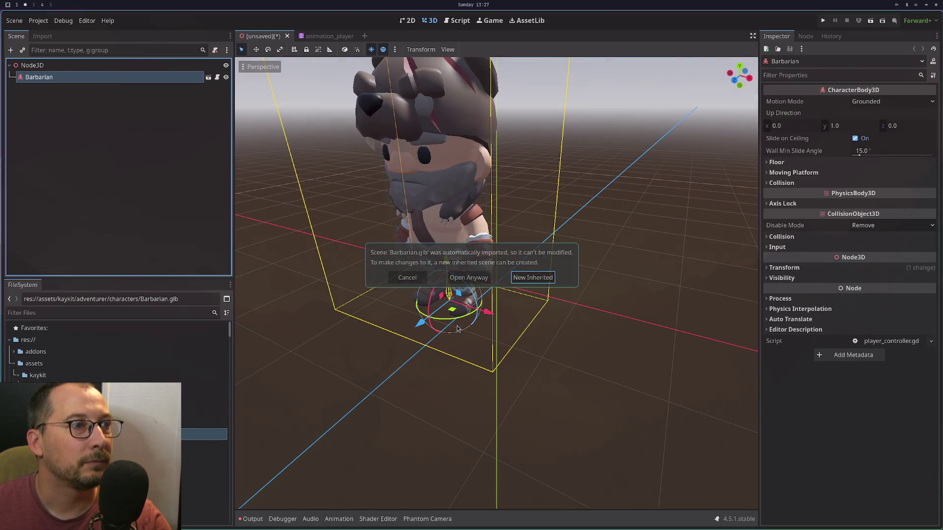
{"action": "left_click", "coordinate": [469, 277]}
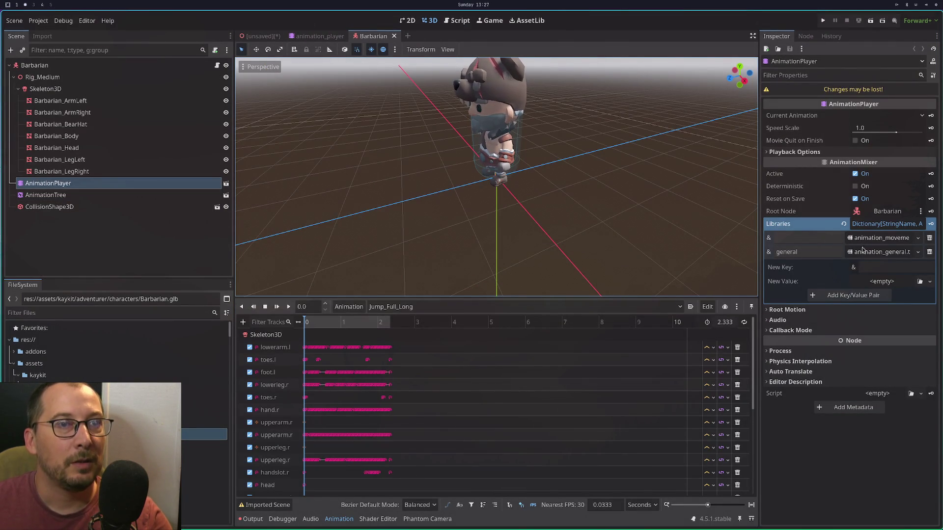
In the animation_player scene, quick-load animation_general.tres as the new library value.
{"action": "left_click", "coordinate": [320, 36]}
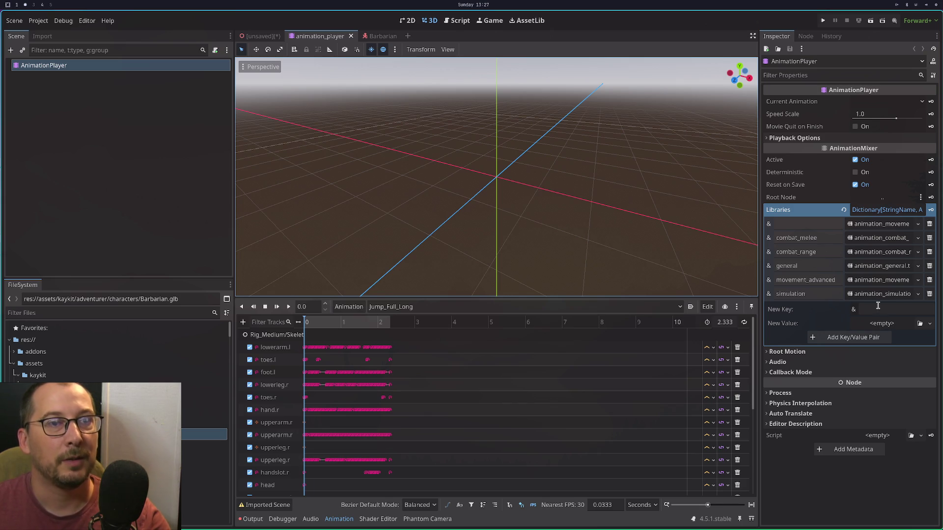
{"action": "left_click", "coordinate": [887, 324]}
{"action": "left_click", "coordinate": [899, 363]}
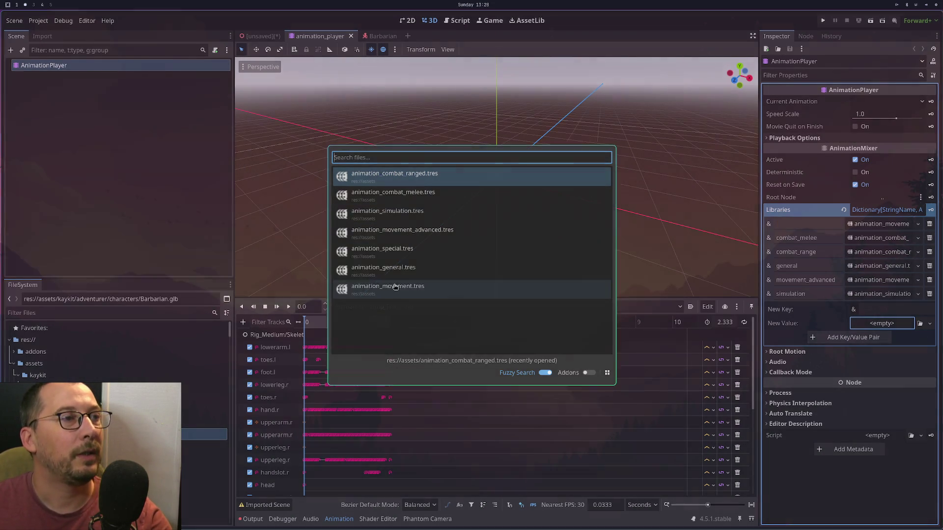
{"action": "double_click", "coordinate": [388, 269]}
Close the animation_player and Barbarian scene tabs.
{"action": "left_click", "coordinate": [358, 36]}
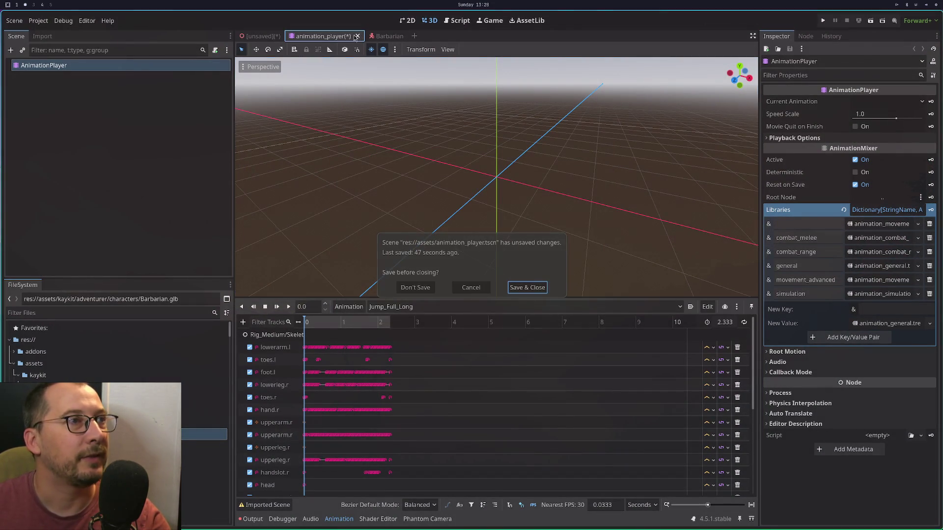
{"action": "left_click", "coordinate": [415, 289]}
{"action": "left_click", "coordinate": [319, 36]}
{"action": "left_click", "coordinate": [340, 35]}
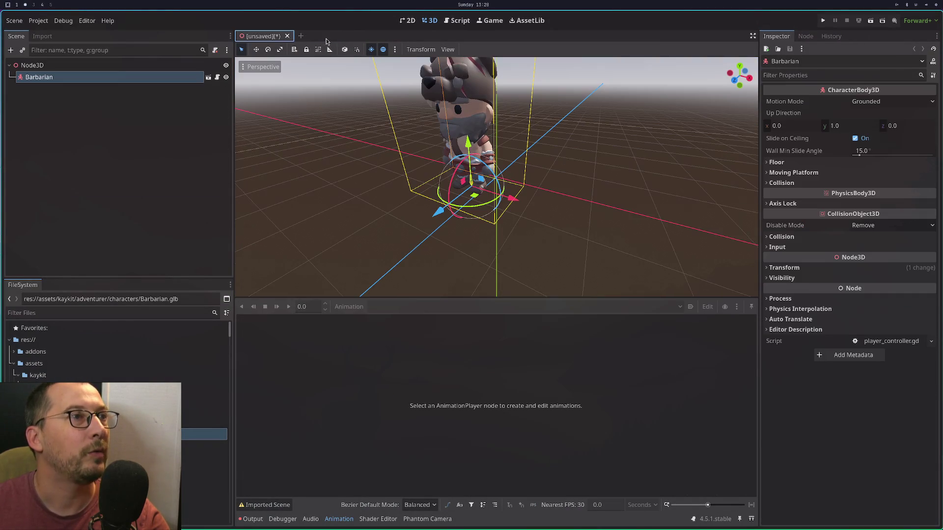
Discard the unsaved scene and reimport the nine selected KayKit character .glb files.
{"action": "left_click", "coordinate": [287, 36]}
{"action": "left_click", "coordinate": [420, 283]}
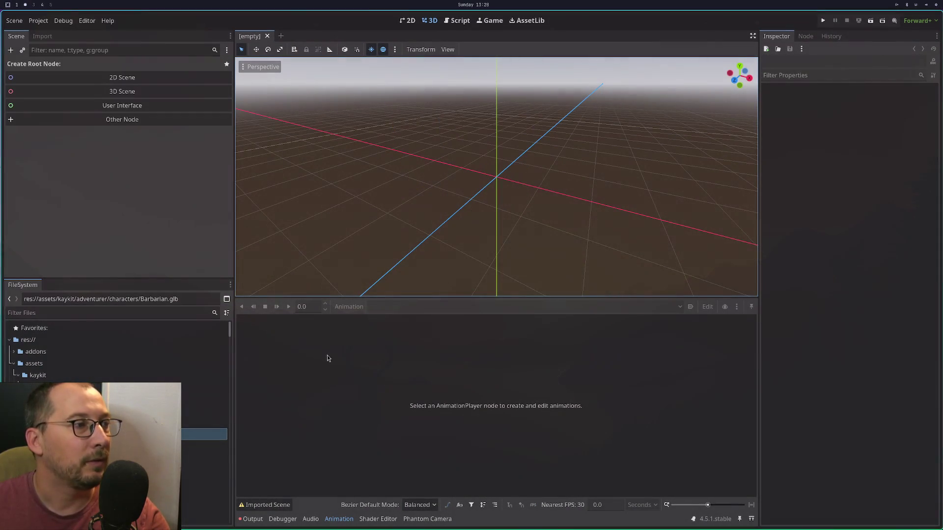
{"action": "key", "text": "Down"}
{"action": "key", "text": "Down"}
{"action": "key", "text": "Down"}
{"action": "key", "text": "Down"}
{"action": "key", "text": "Down"}
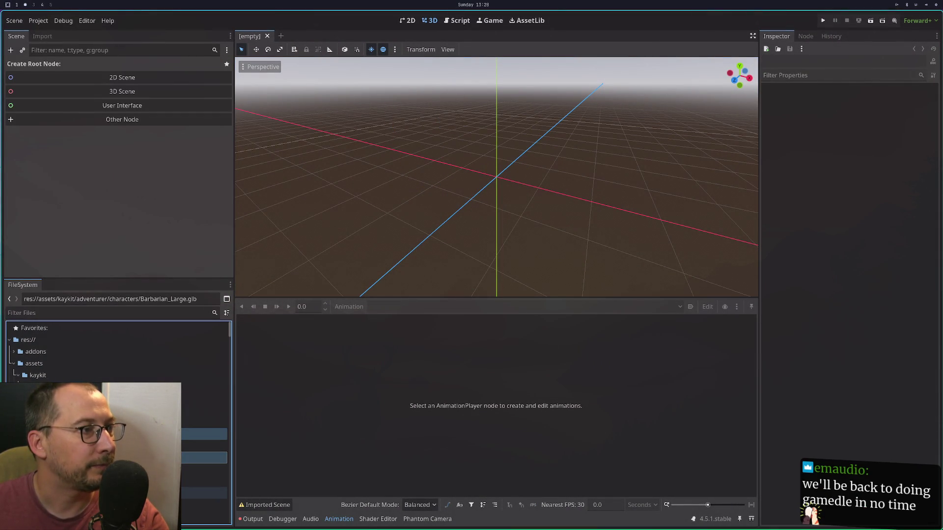
{"action": "key", "text": "Down"}
{"action": "key", "text": "Down"}
{"action": "key", "text": "Down"}
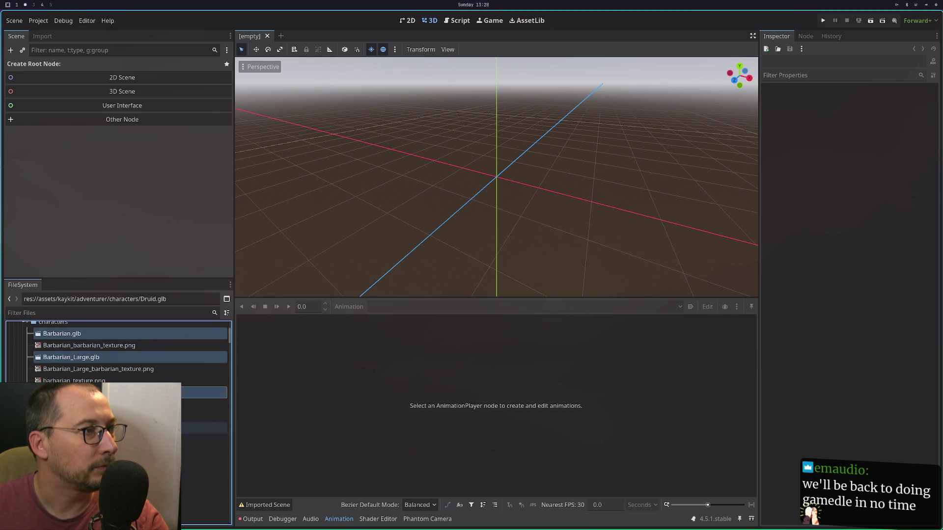
{"action": "key", "text": "Down"}
{"action": "key", "text": "Down"}
{"action": "key", "text": "Down"}
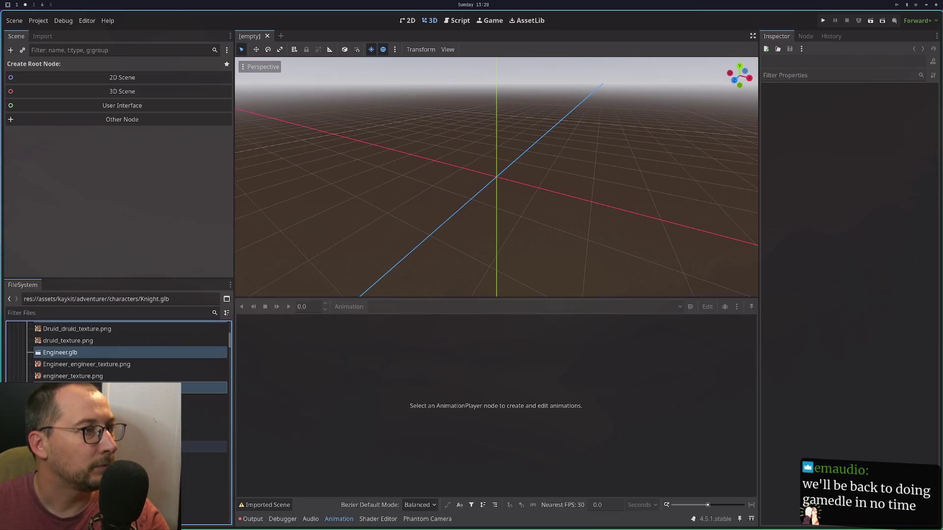
{"action": "key", "text": "Down"}
{"action": "key", "text": "Down"}
{"action": "key", "text": "Down"}
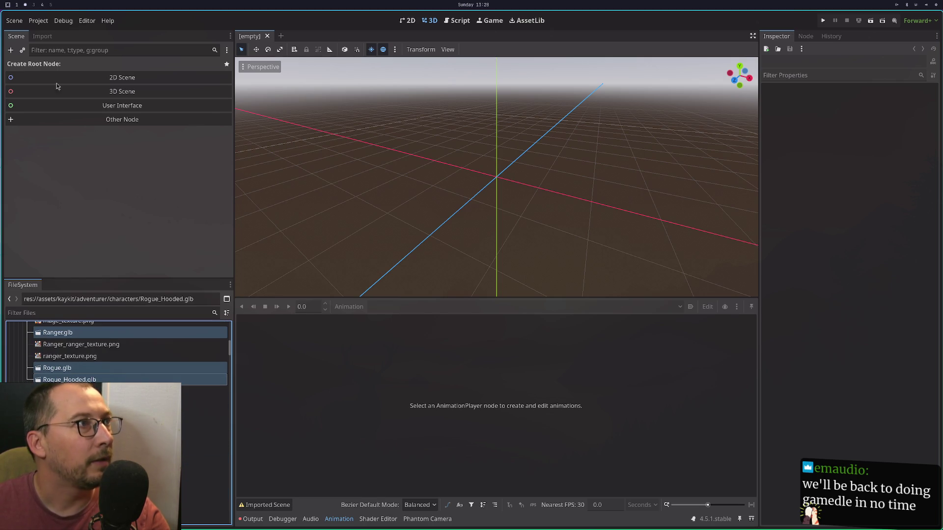
{"action": "left_click", "coordinate": [47, 37]}
{"action": "left_click", "coordinate": [118, 270]}
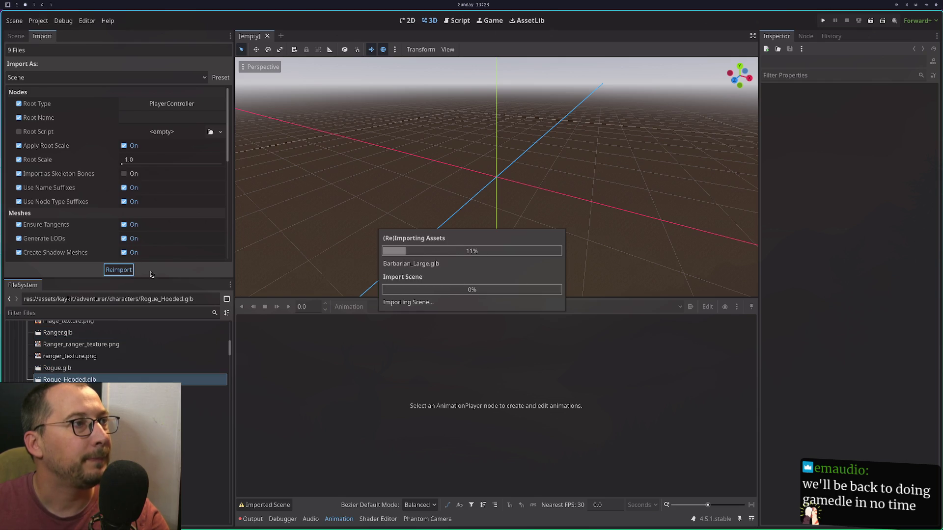
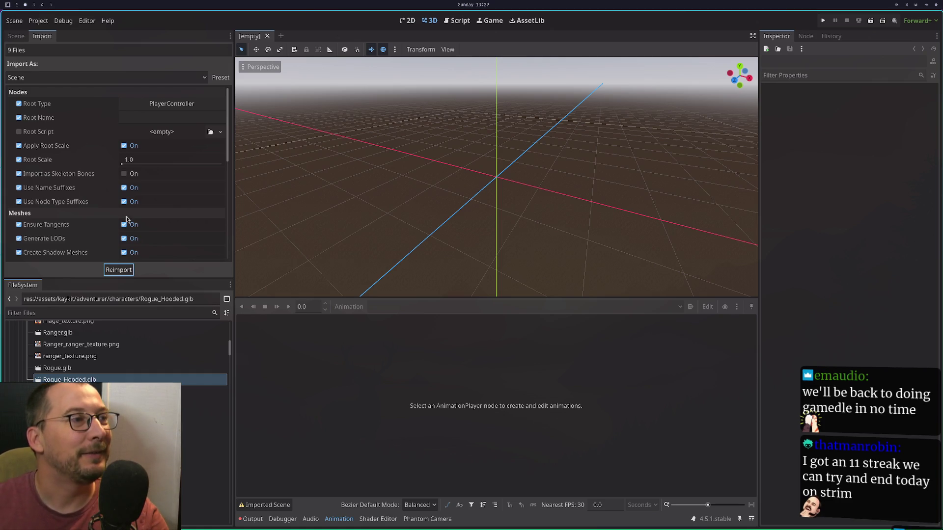
Drag Barbarian.glb from the FileSystem into the new scene's viewport.
{"action": "scroll", "coordinate": [136, 346], "scroll_direction": "up", "scroll_amount": 8}
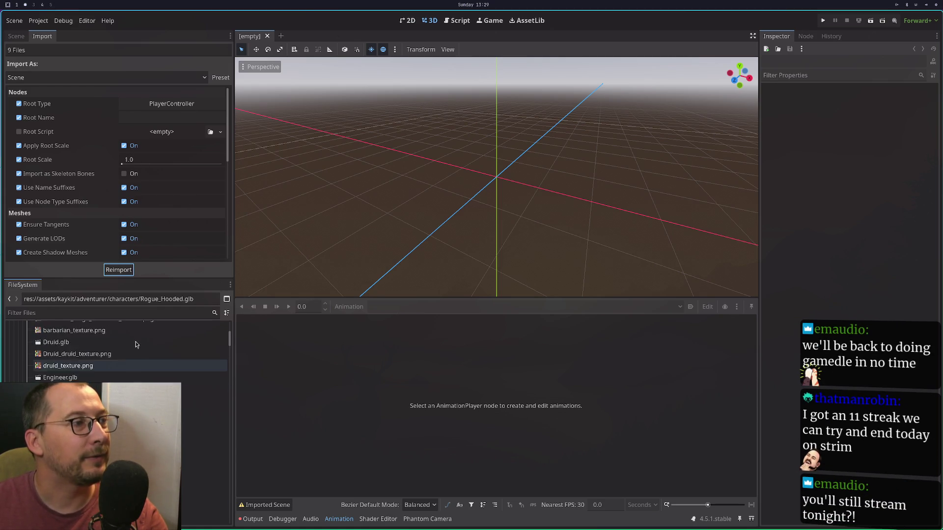
{"action": "scroll", "coordinate": [136, 347], "scroll_direction": "up", "scroll_amount": 3}
{"action": "left_click", "coordinate": [62, 386]}
{"action": "mouse_move", "coordinate": [61, 386]}
{"action": "left_mouse_down"}
{"action": "mouse_move", "coordinate": [388, 189]}
{"action": "mouse_move", "coordinate": [375, 194]}
{"action": "left_mouse_up"}
Open the imported Barbarian scene for editing, accepting the Open Anyway prompt.
{"action": "left_click", "coordinate": [16, 36]}
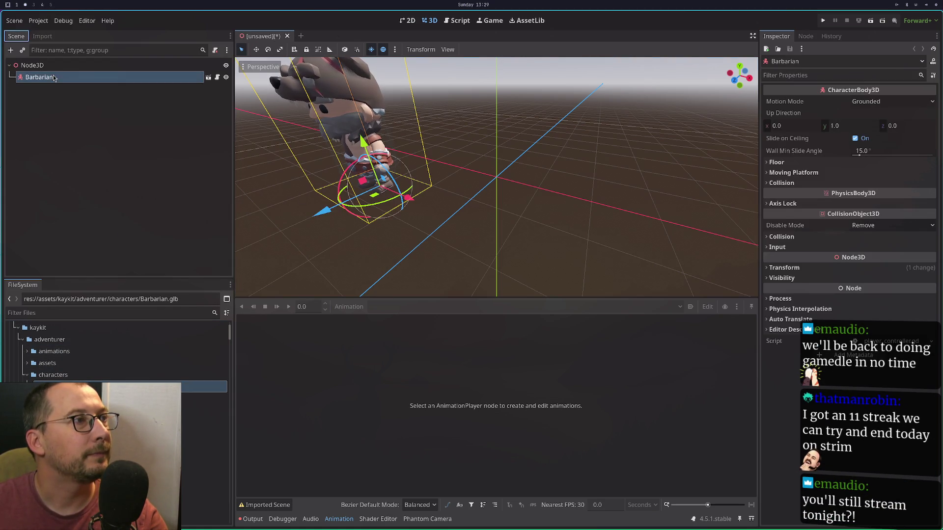
{"action": "left_click", "coordinate": [226, 78]}
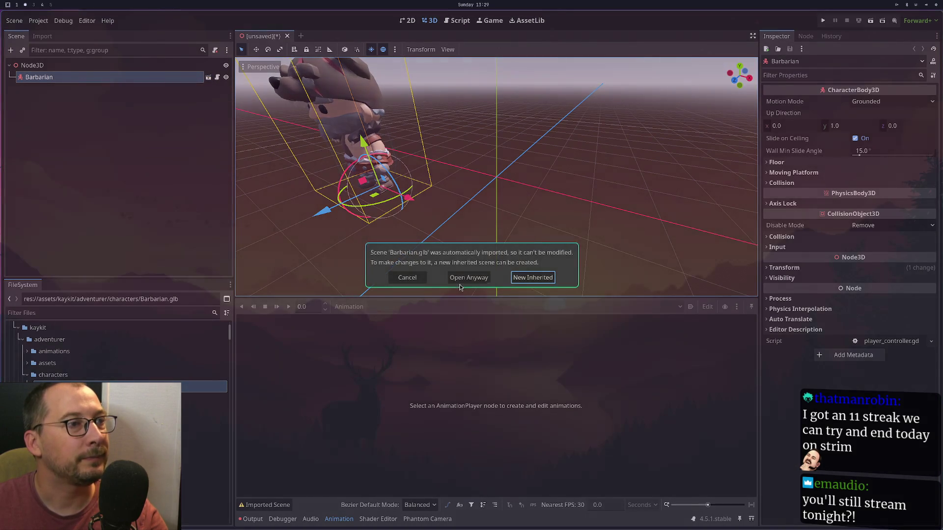
{"action": "left_click", "coordinate": [464, 277]}
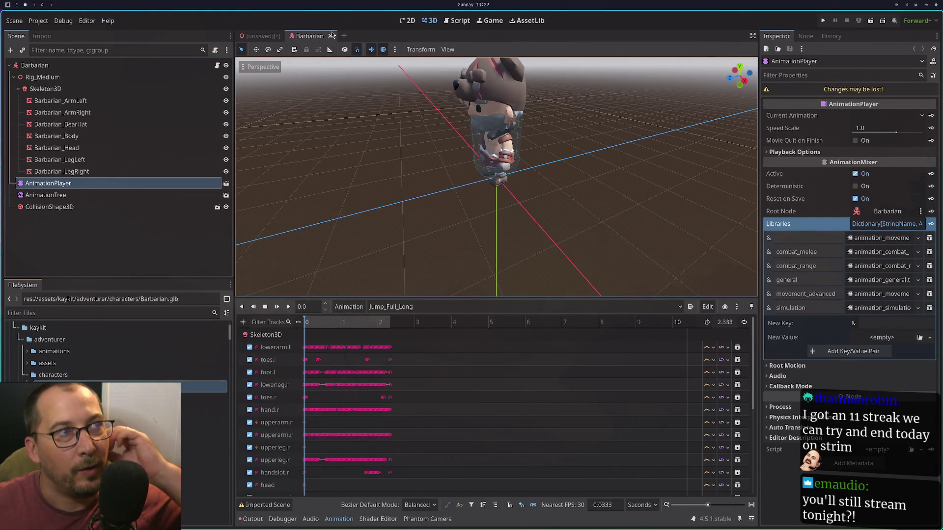
Delete the jump node from the AnimationTree and close the unsaved scene without saving.
{"action": "left_click", "coordinate": [128, 195]}
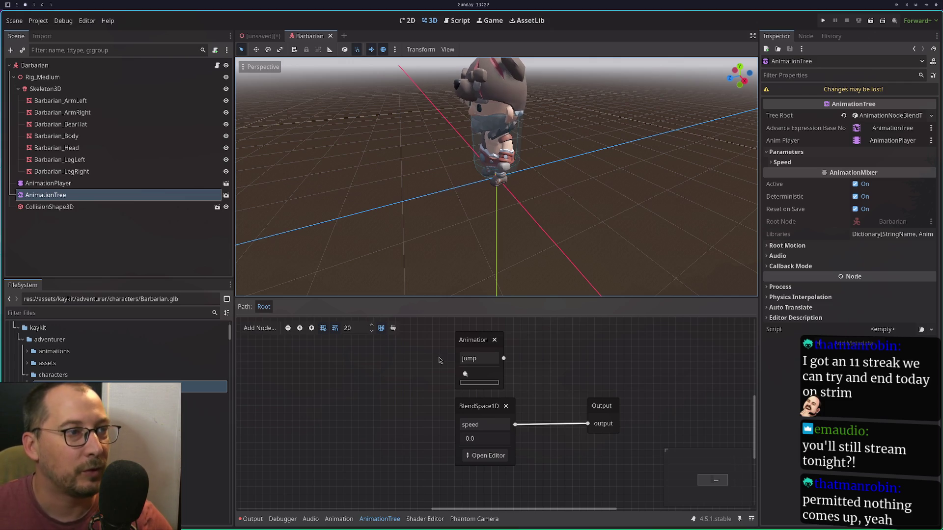
{"action": "left_click", "coordinate": [449, 381]}
{"action": "key", "text": "Delete"}
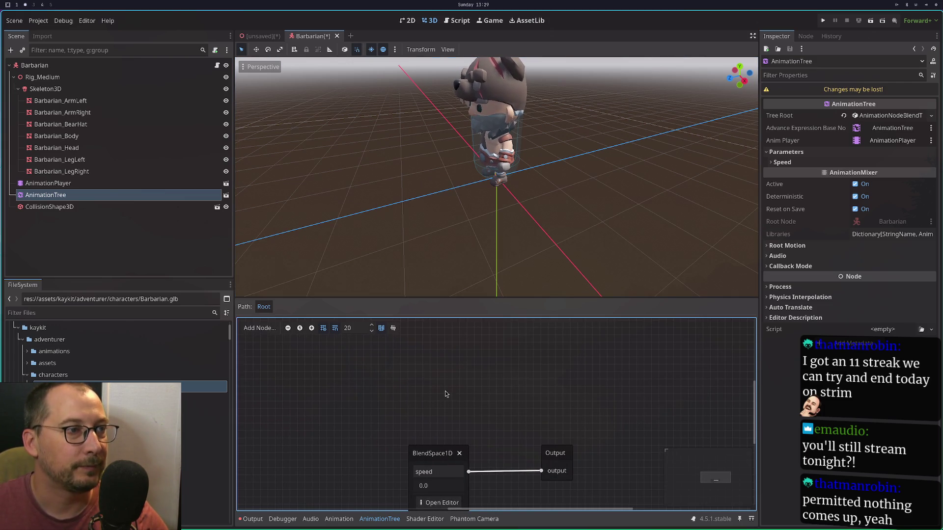
{"action": "left_click", "coordinate": [274, 37]}
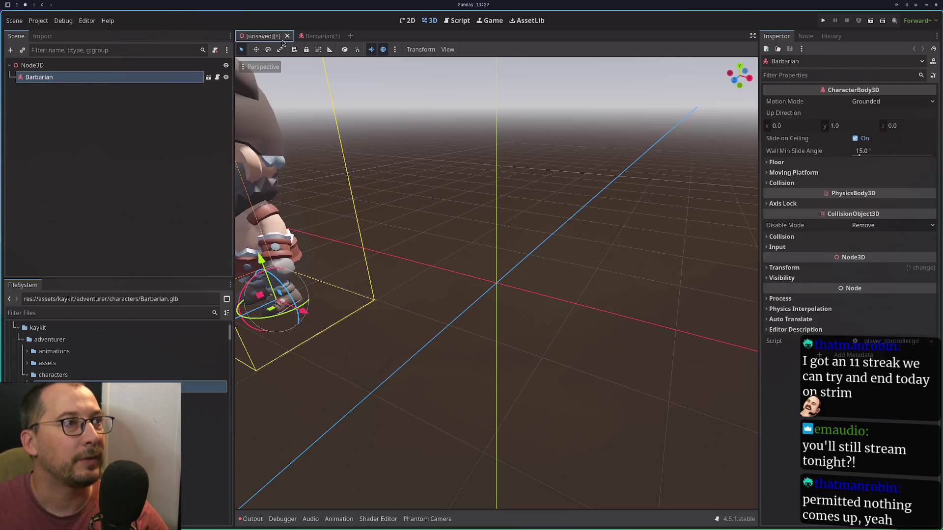
{"action": "left_click", "coordinate": [287, 36]}
{"action": "left_click", "coordinate": [421, 283]}
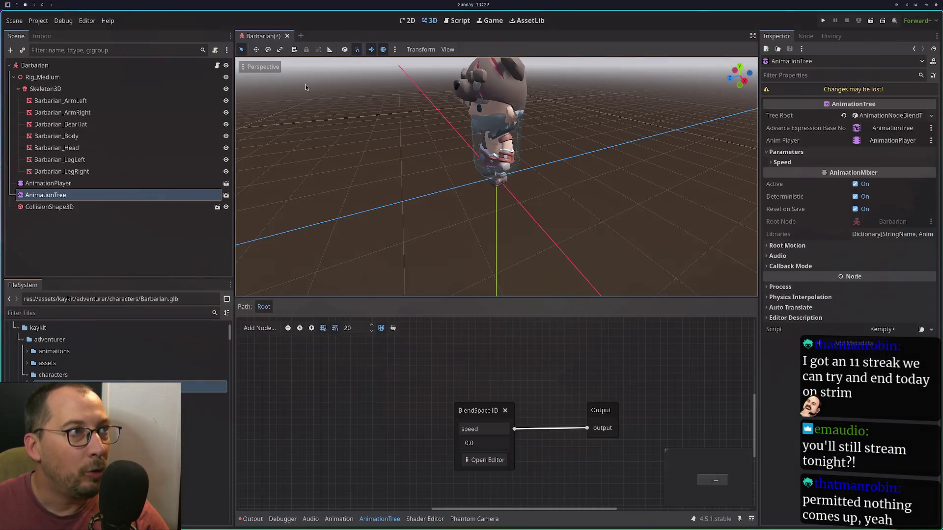
Add a StateMachine node wired to Output and remove the BlendSpace1D node.
{"action": "left_click_drag", "start_coordinate": [392, 186], "coordinate": [432, 220]}
{"action": "right_click", "coordinate": [497, 400]}
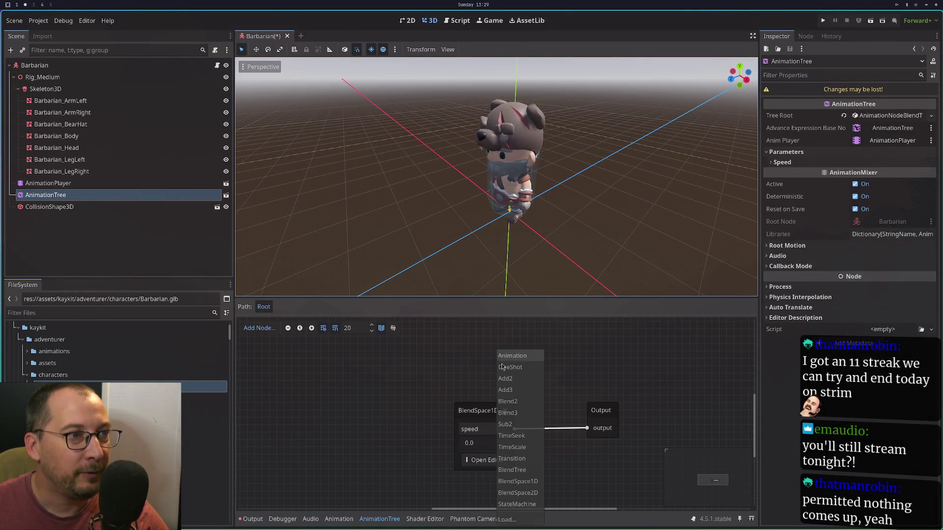
{"action": "left_click", "coordinate": [516, 504]}
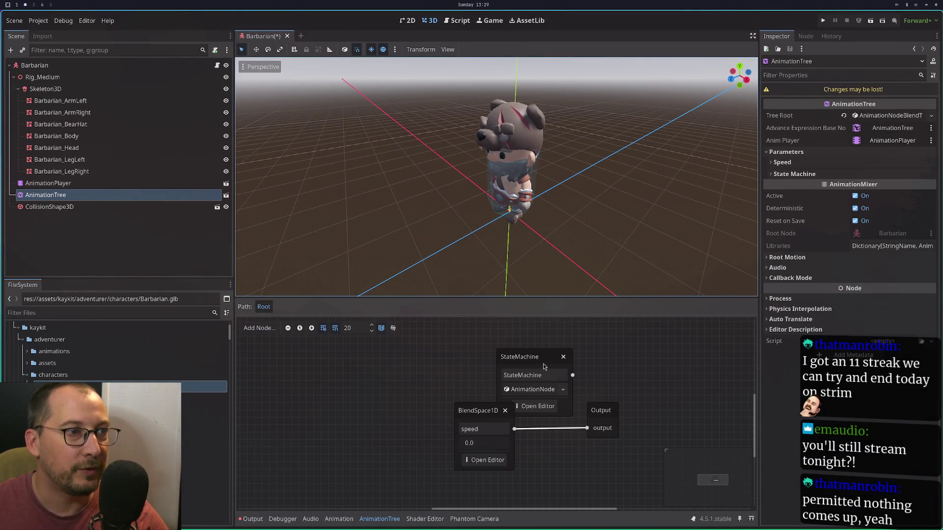
{"action": "left_click", "coordinate": [518, 359]}
{"action": "left_click_drag", "start_coordinate": [518, 358], "coordinate": [451, 344]}
{"action": "mouse_move", "coordinate": [508, 363]}
{"action": "left_mouse_down"}
{"action": "mouse_move", "coordinate": [586, 415]}
{"action": "mouse_move", "coordinate": [589, 433]}
{"action": "left_mouse_up"}
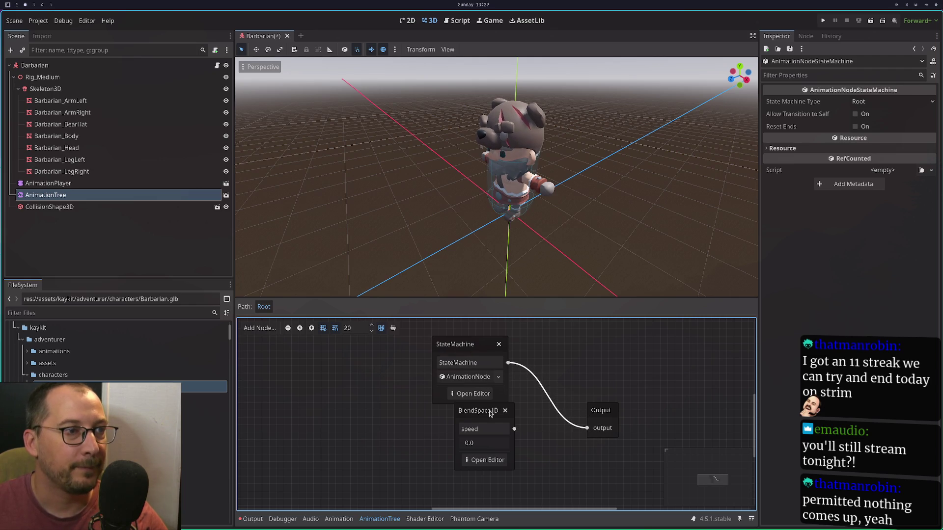
{"action": "left_click_drag", "start_coordinate": [489, 412], "coordinate": [468, 445]}
{"action": "left_click", "coordinate": [483, 449]}
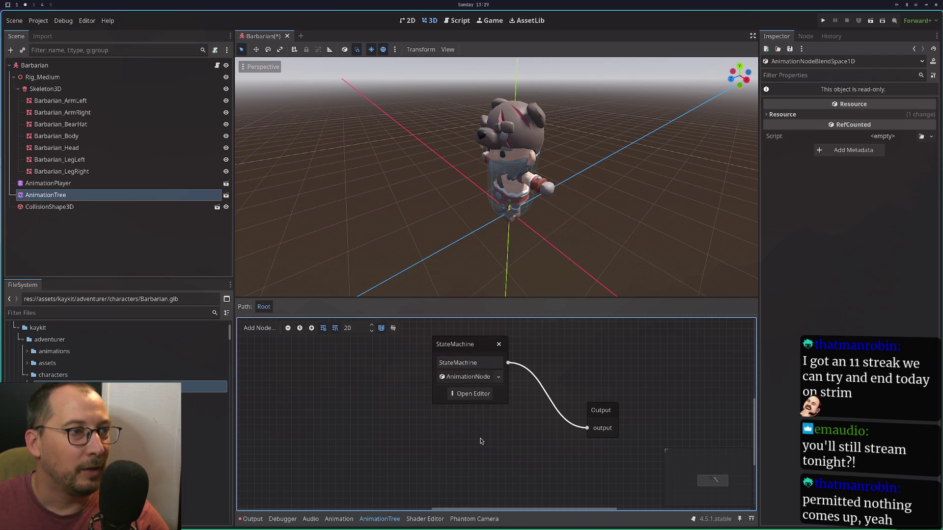
Inside the StateMachine, add a BlendSpace1D state, delete the stray BlendSpace2D, and open BlendSpace1D for editing.
{"action": "left_click", "coordinate": [472, 395]}
{"action": "right_click", "coordinate": [376, 392]}
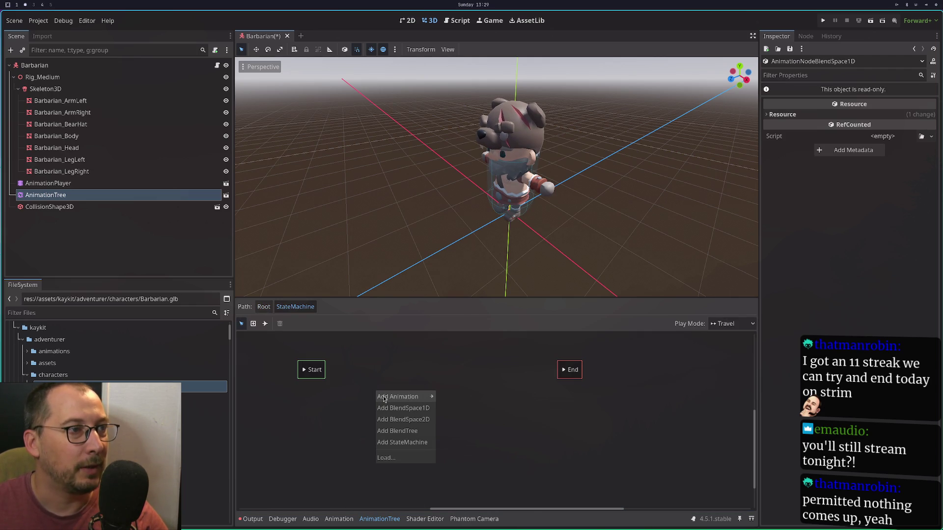
{"action": "left_click", "coordinate": [399, 420]}
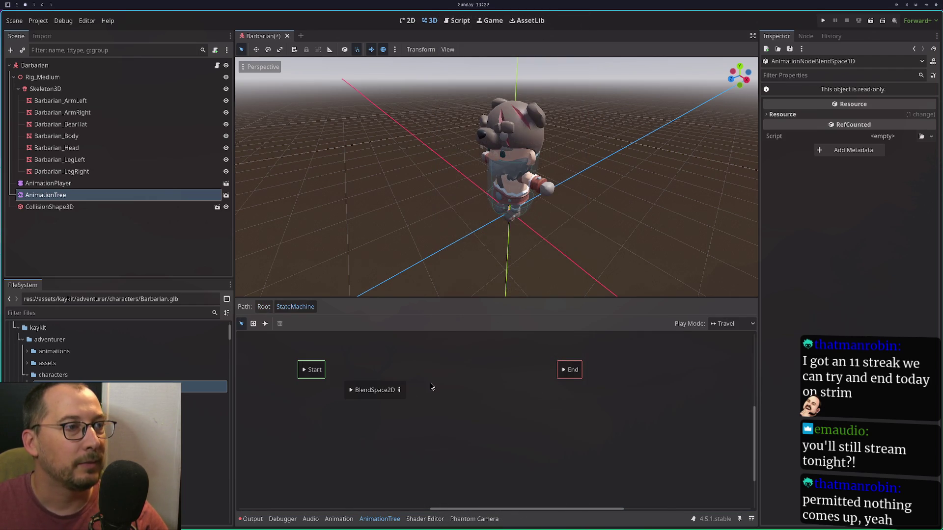
{"action": "left_click", "coordinate": [387, 394]}
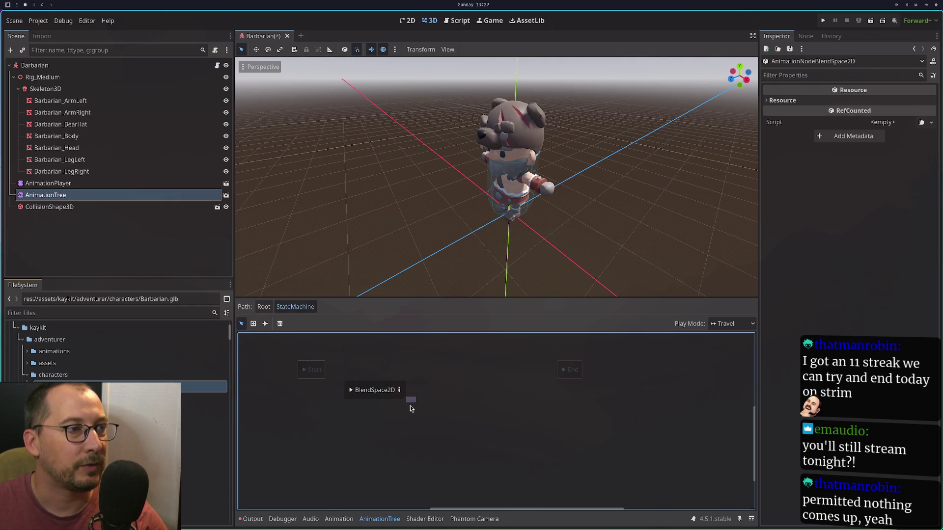
{"action": "left_click_drag", "start_coordinate": [388, 393], "coordinate": [431, 410]}
{"action": "right_click", "coordinate": [407, 357]}
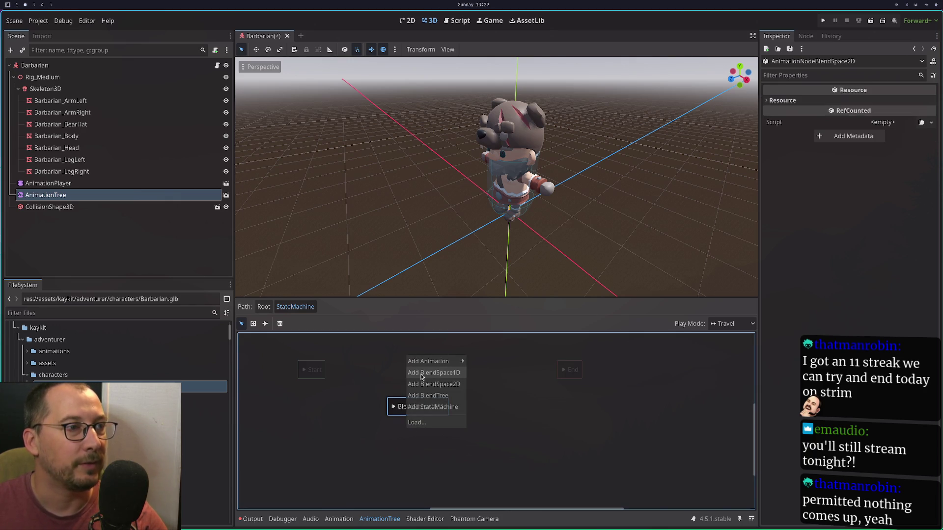
{"action": "left_click", "coordinate": [422, 373]}
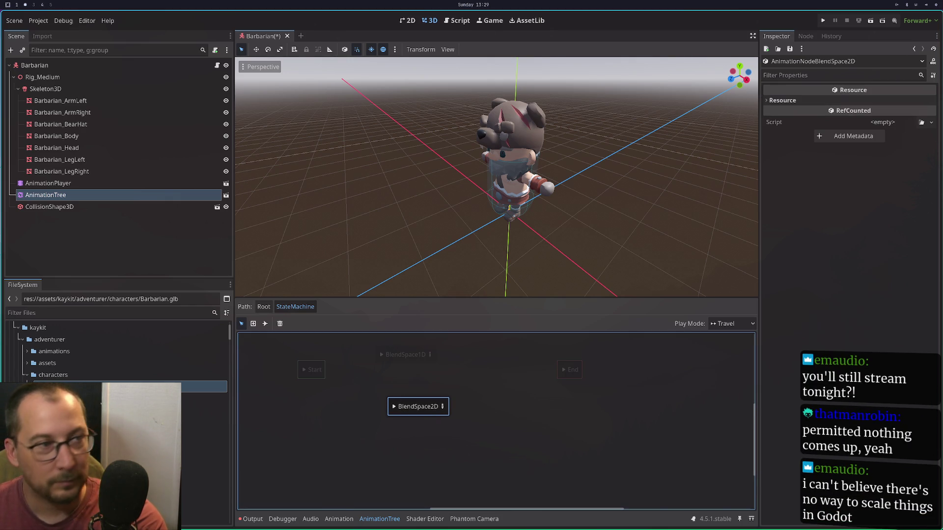
{"action": "key", "text": "Delete"}
{"action": "left_click", "coordinate": [405, 354]}
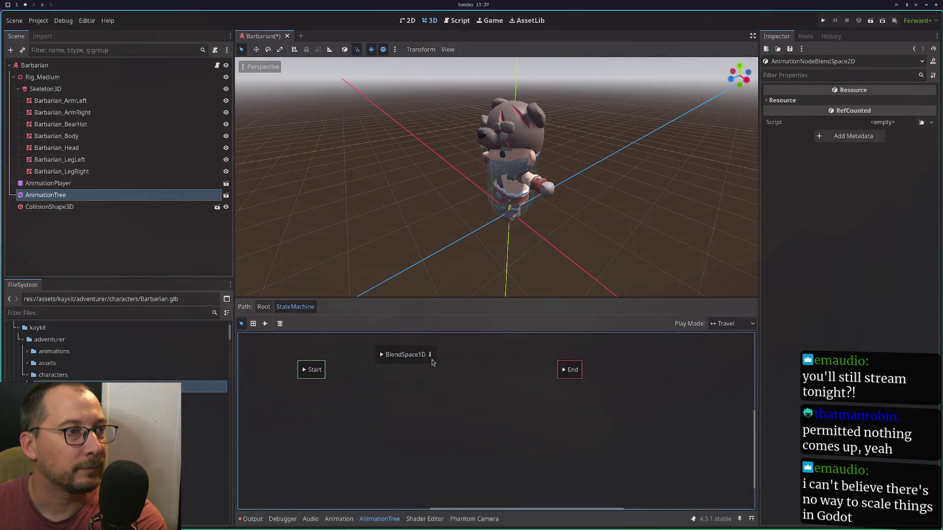
{"action": "left_click", "coordinate": [430, 355]}
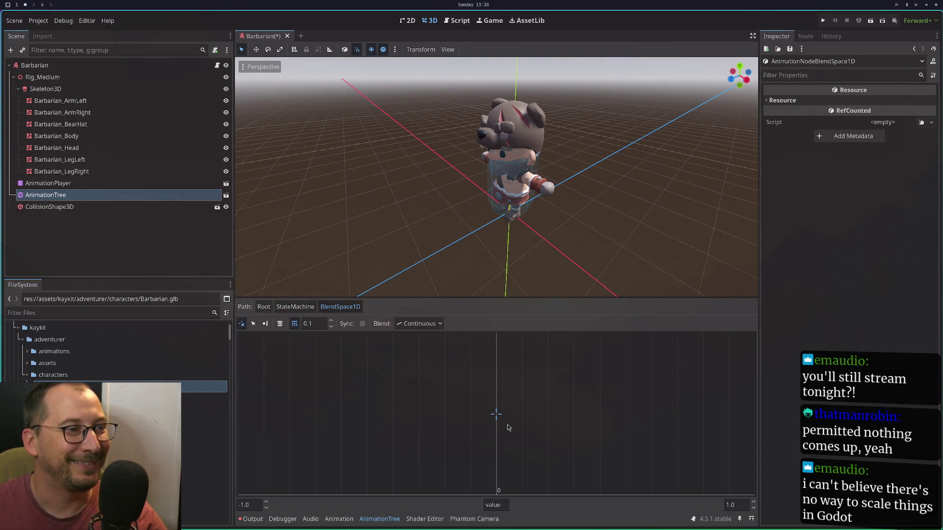
Place general/Idle_A as a blend point at 0 on the BlendSpace1D axis.
{"action": "left_click", "coordinate": [265, 324]}
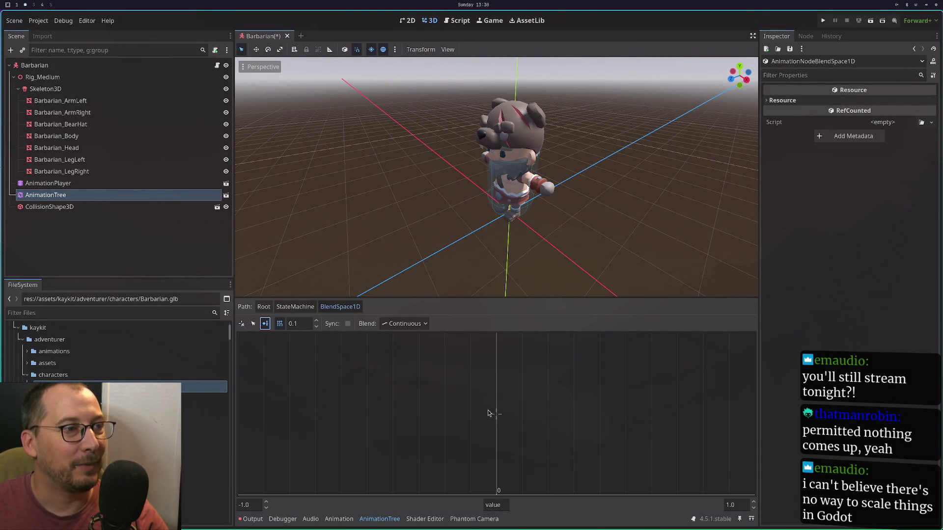
{"action": "left_click", "coordinate": [496, 416]}
{"action": "mouse_move", "coordinate": [507, 418]}
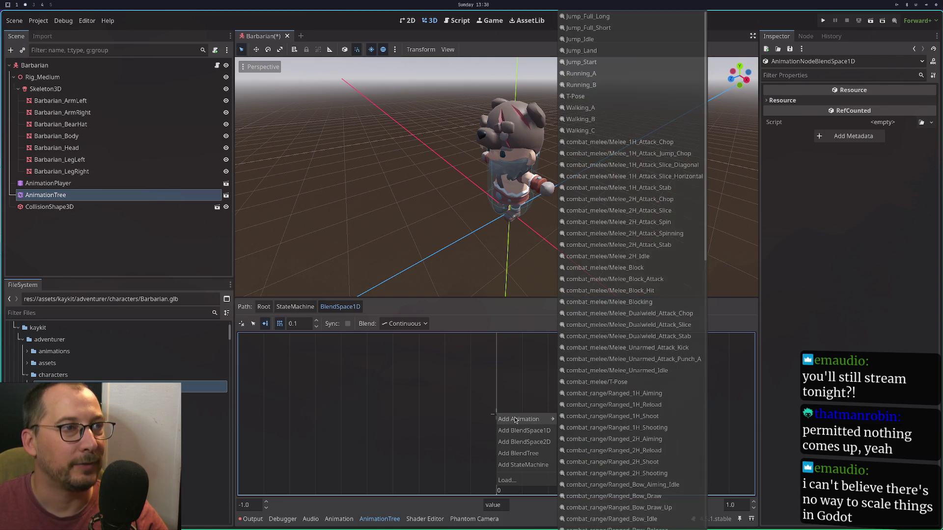
{"action": "scroll", "coordinate": [653, 310], "scroll_direction": "down", "scroll_amount": 8}
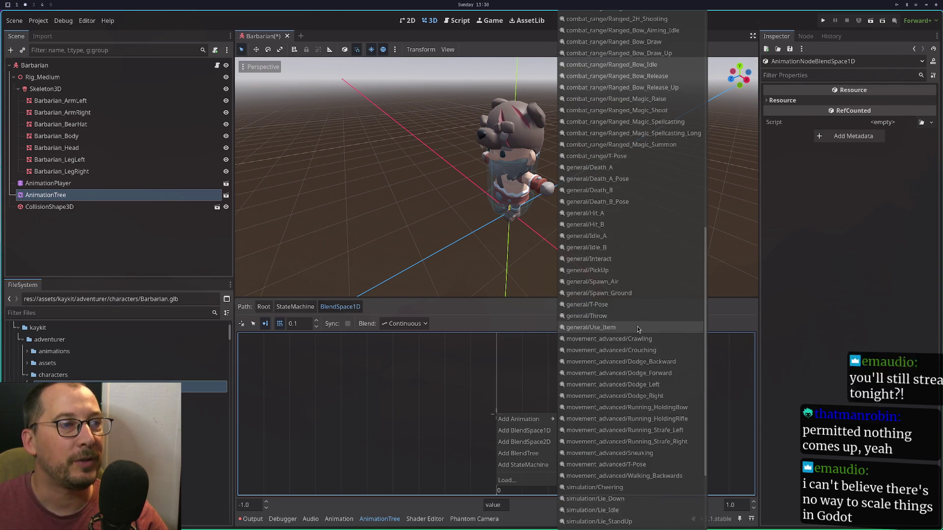
{"action": "scroll", "coordinate": [636, 344], "scroll_direction": "down", "scroll_amount": 2}
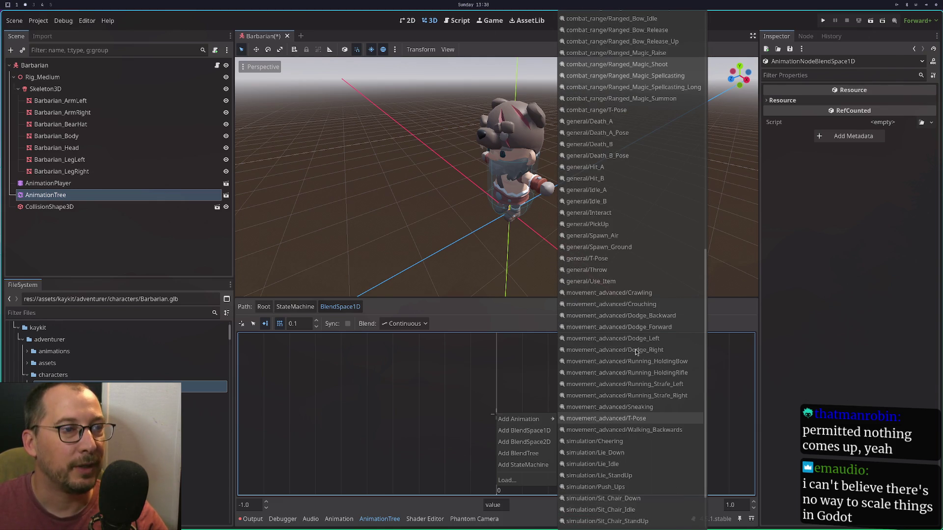
{"action": "scroll", "coordinate": [627, 363], "scroll_direction": "up", "scroll_amount": 2}
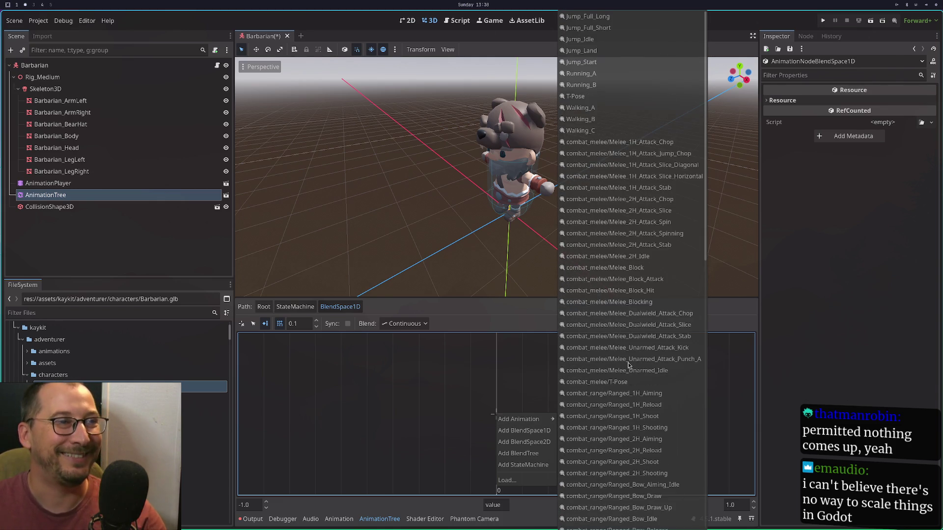
{"action": "scroll", "coordinate": [628, 363], "scroll_direction": "up", "scroll_amount": 20}
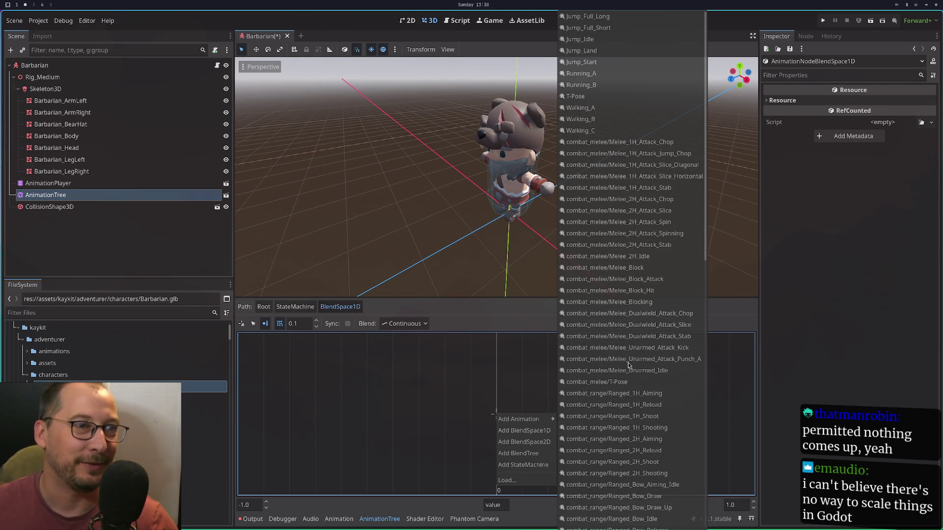
{"action": "scroll", "coordinate": [630, 343], "scroll_direction": "down", "scroll_amount": 3}
{"action": "scroll", "coordinate": [630, 345], "scroll_direction": "up", "scroll_amount": 3}
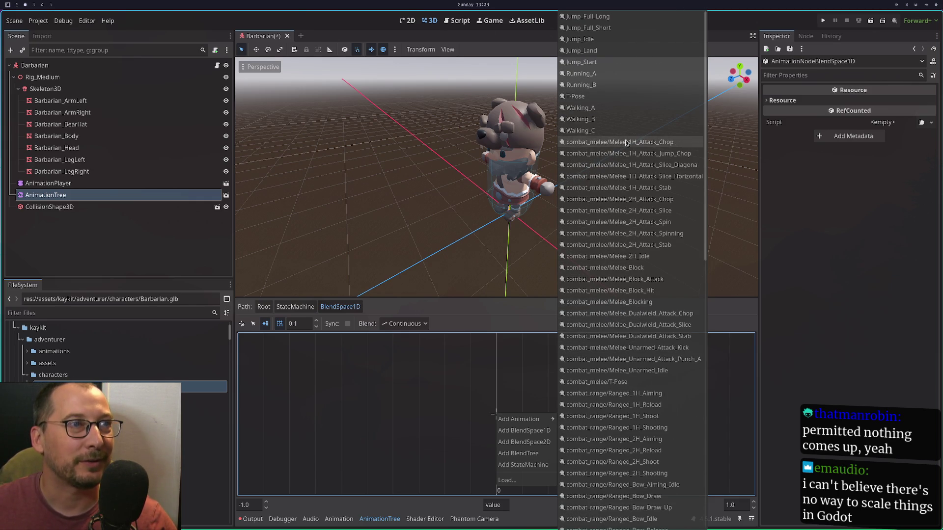
{"action": "scroll", "coordinate": [620, 150], "scroll_direction": "down", "scroll_amount": 20}
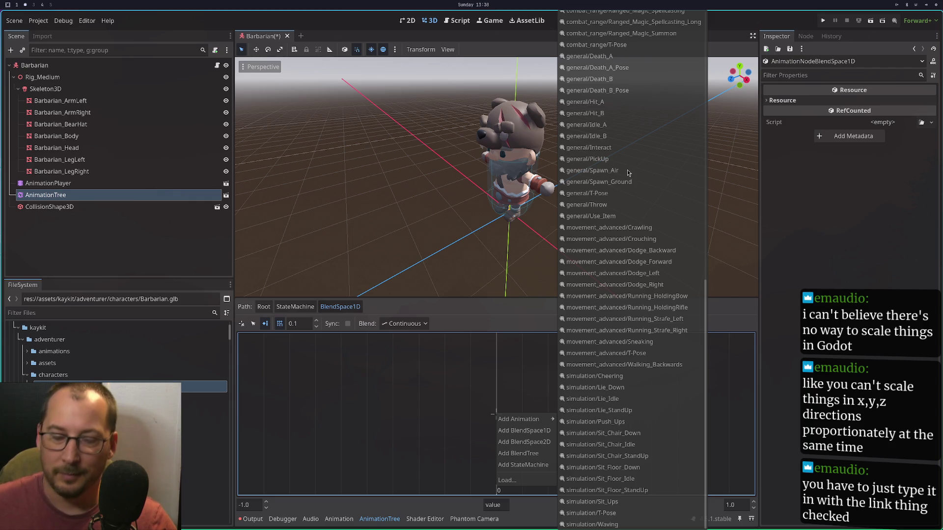
{"action": "scroll", "coordinate": [622, 253], "scroll_direction": "up", "scroll_amount": 10}
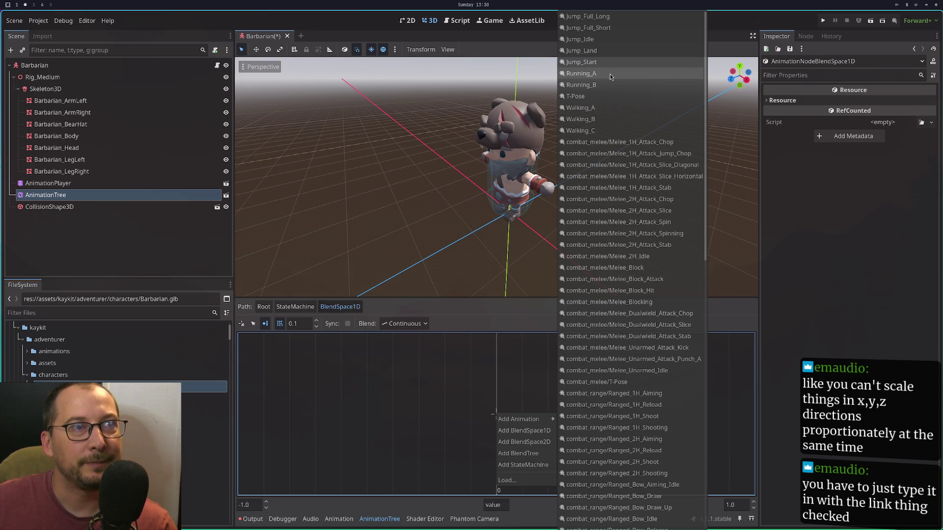
{"action": "scroll", "coordinate": [623, 243], "scroll_direction": "down", "scroll_amount": 6}
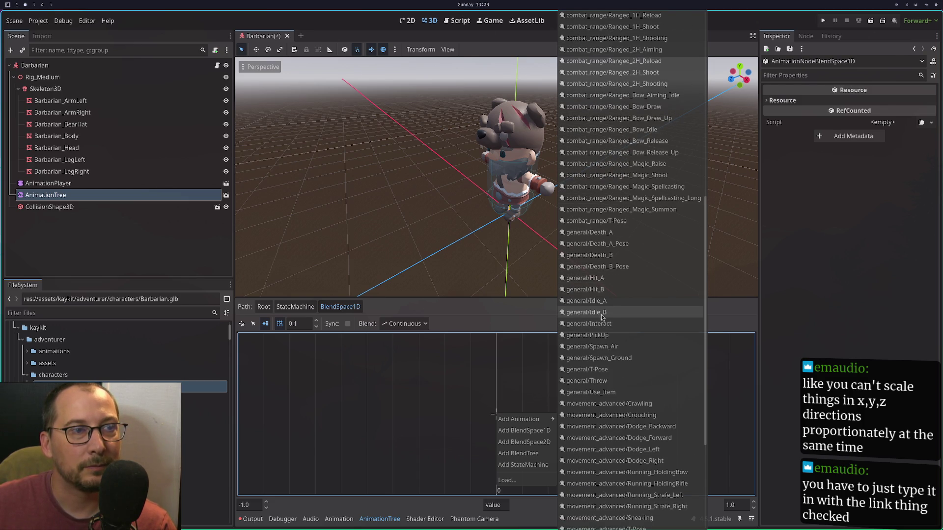
{"action": "left_click", "coordinate": [604, 306]}
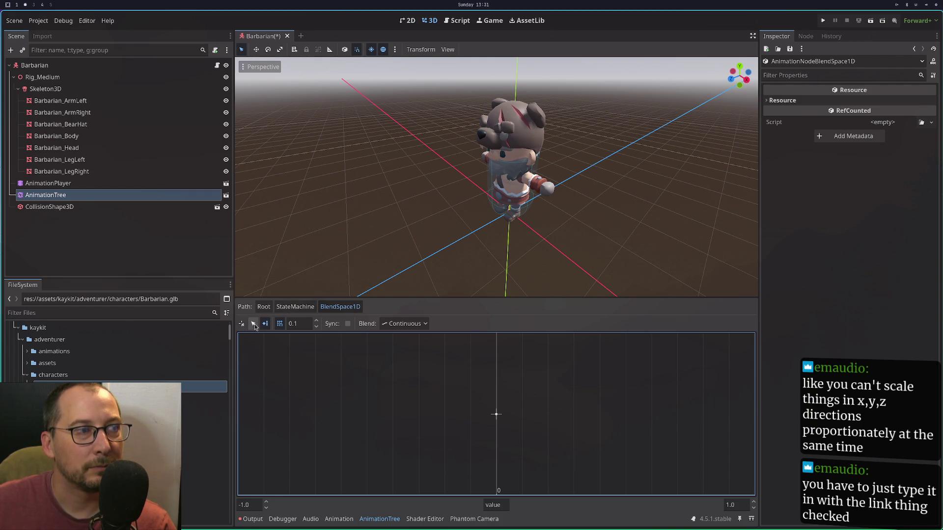
Add Running_A at the right end and a second animation point near 0.2.
{"action": "right_click", "coordinate": [752, 417]}
{"action": "mouse_move", "coordinate": [761, 419]}
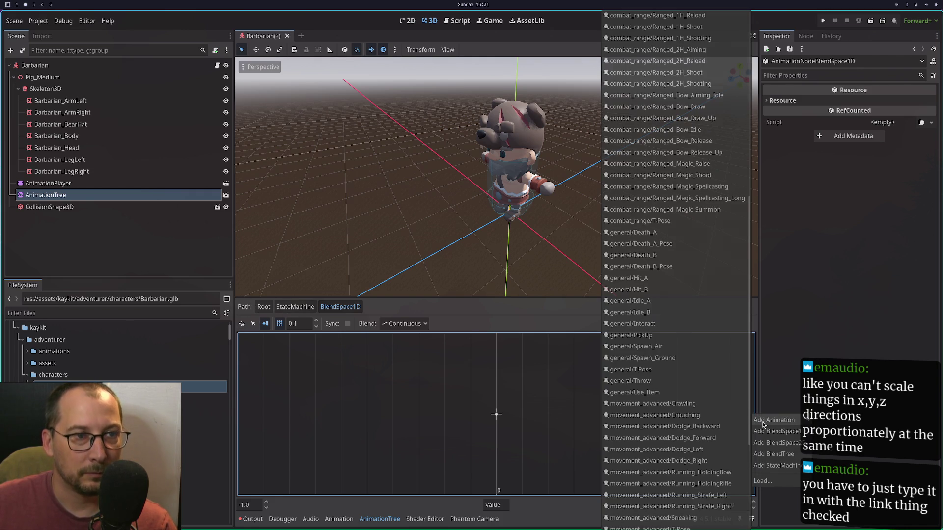
{"action": "scroll", "coordinate": [688, 378], "scroll_direction": "up", "scroll_amount": 10}
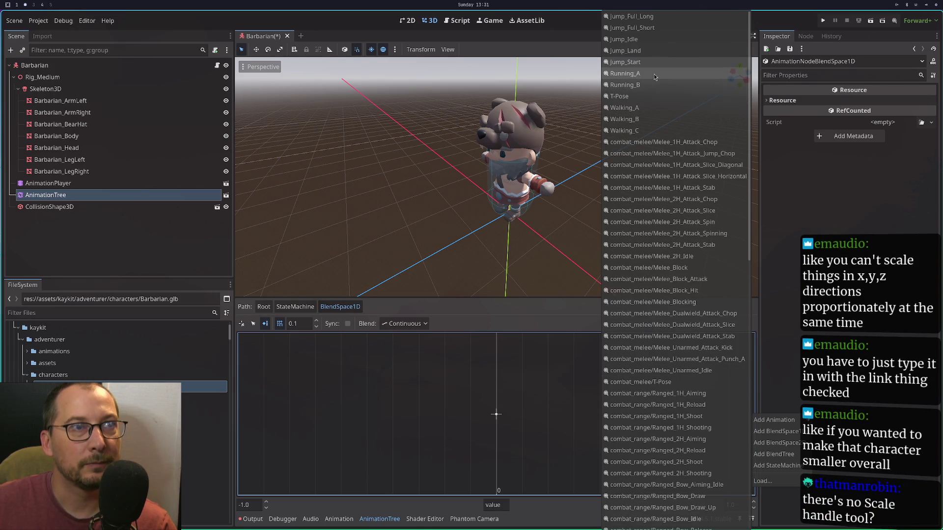
{"action": "left_click", "coordinate": [653, 73]}
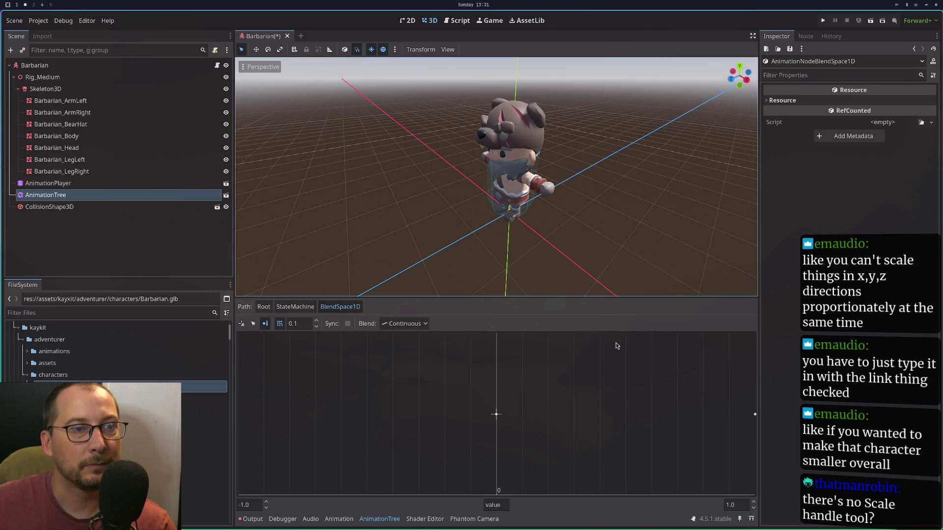
{"action": "right_click", "coordinate": [548, 415]}
{"action": "mouse_move", "coordinate": [559, 421]}
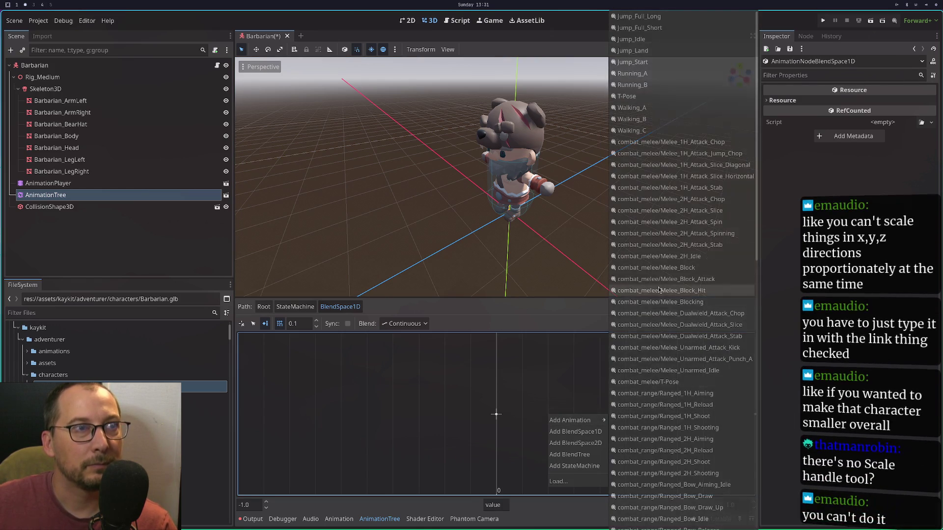
{"action": "left_click", "coordinate": [652, 108]}
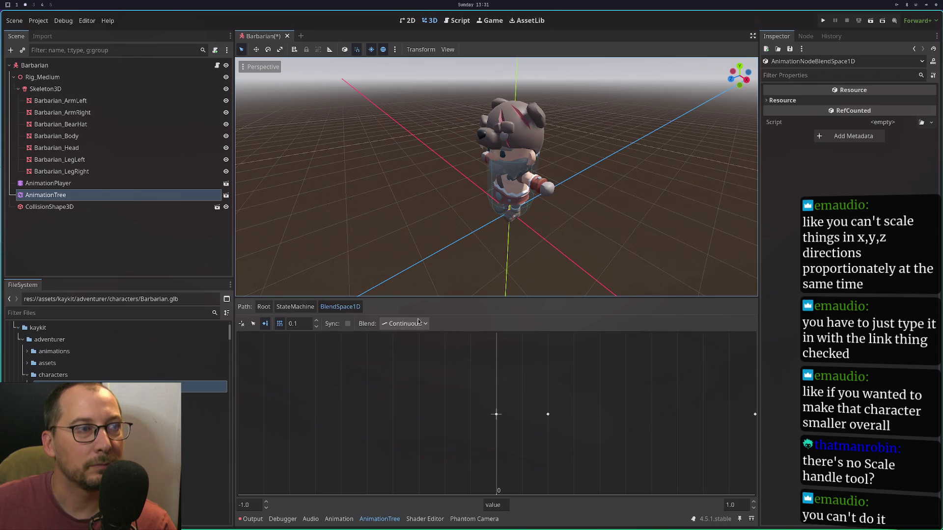
Scrub the blend position from just right of zero to the right end, then return to Root.
{"action": "left_click", "coordinate": [241, 323]}
{"action": "left_click", "coordinate": [511, 414]}
{"action": "left_click_drag", "start_coordinate": [533, 427], "coordinate": [721, 427]}
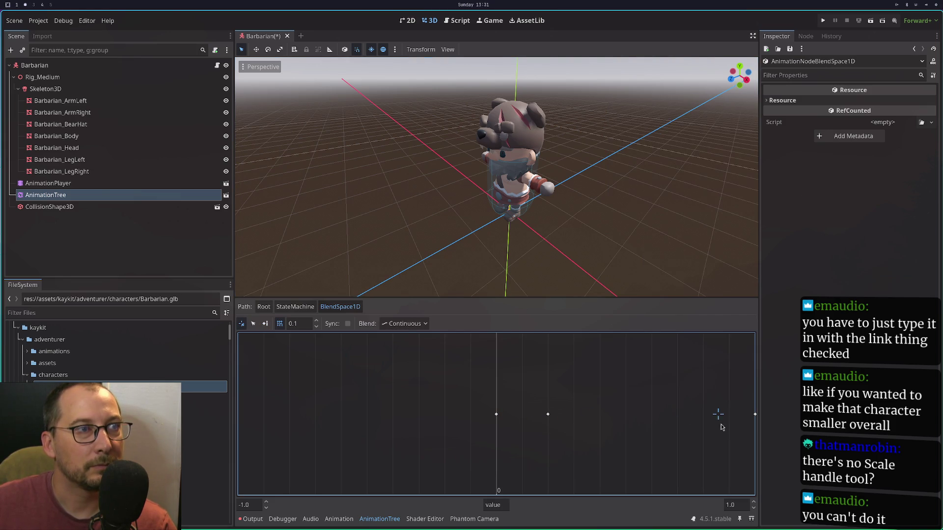
{"action": "left_click", "coordinate": [256, 308]}
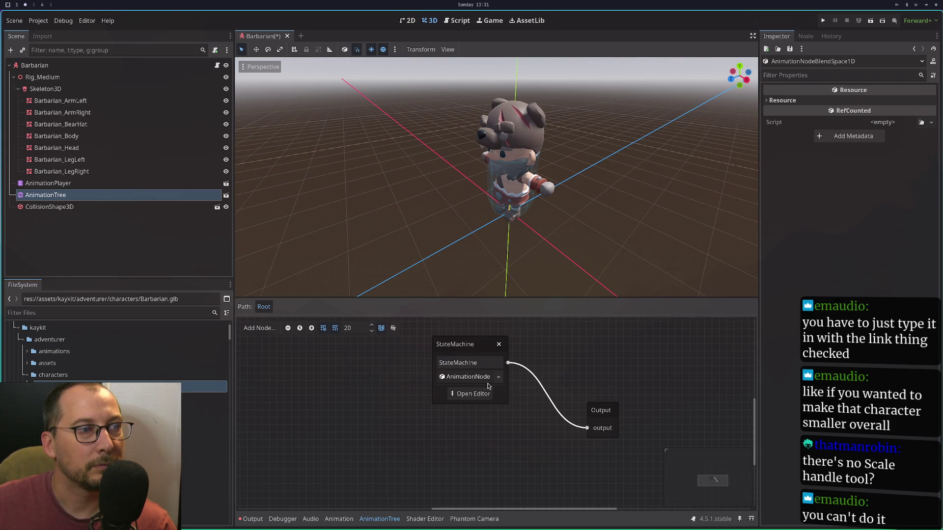
Reopen the BlendSpace1D, scrub the blend position across its range, then return to Root.
{"action": "left_click", "coordinate": [473, 394]}
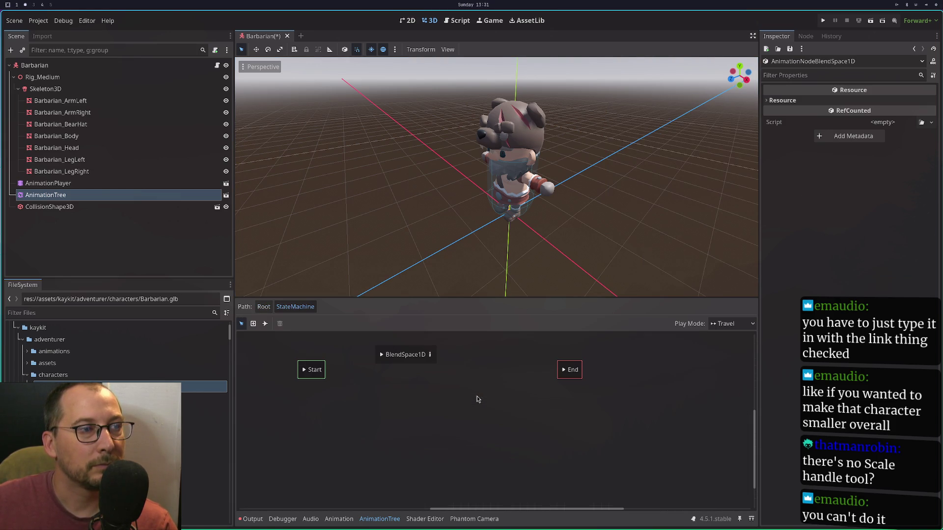
{"action": "left_click", "coordinate": [381, 359]}
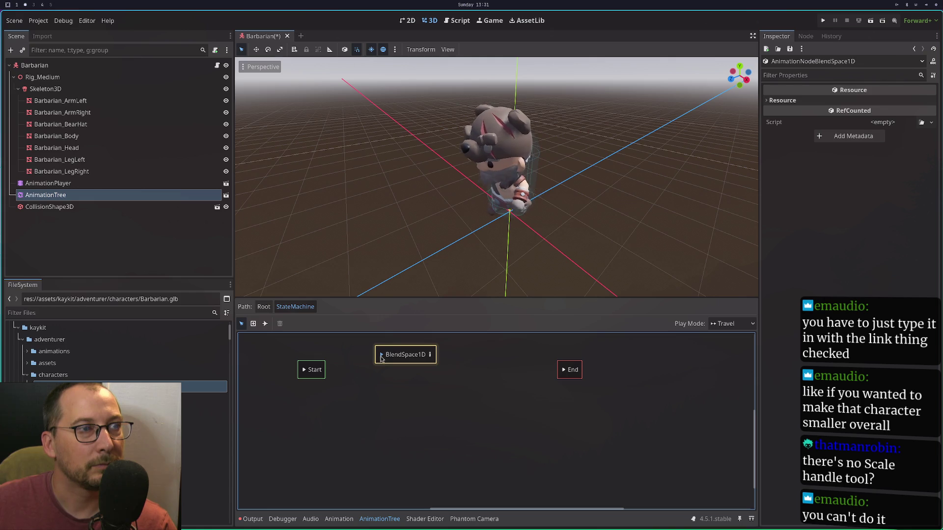
{"action": "left_click", "coordinate": [431, 357]}
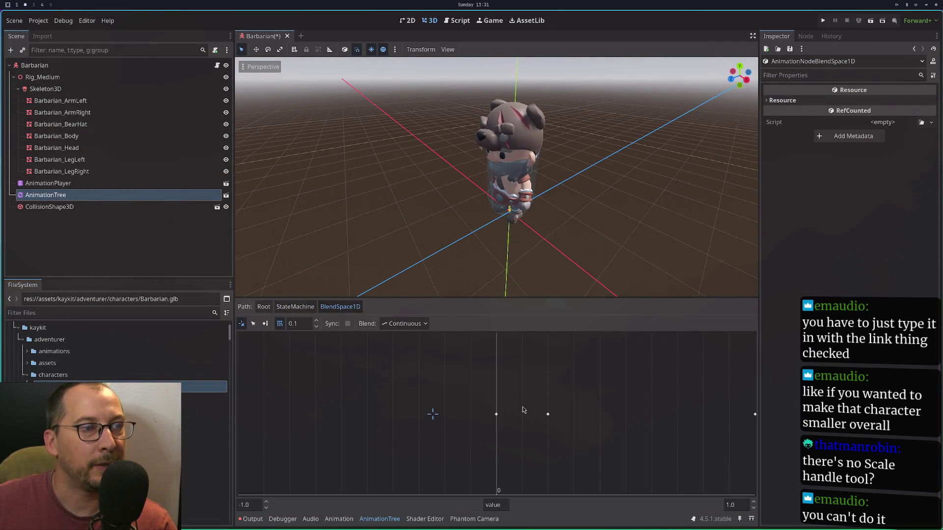
{"action": "mouse_move", "coordinate": [519, 423]}
{"action": "left_mouse_down"}
{"action": "mouse_move", "coordinate": [510, 423]}
{"action": "mouse_move", "coordinate": [602, 436]}
{"action": "mouse_move", "coordinate": [668, 426]}
{"action": "left_mouse_up"}
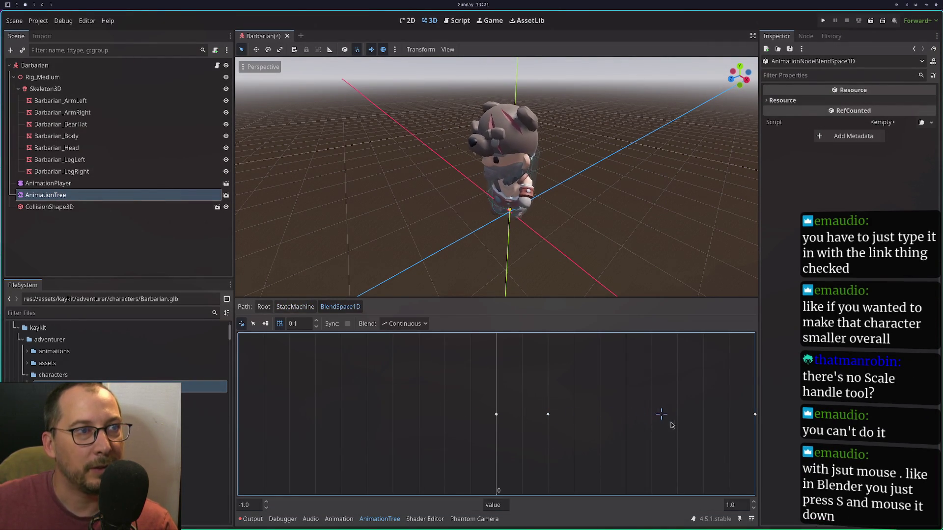
{"action": "left_click_drag", "start_coordinate": [746, 417], "coordinate": [768, 416]}
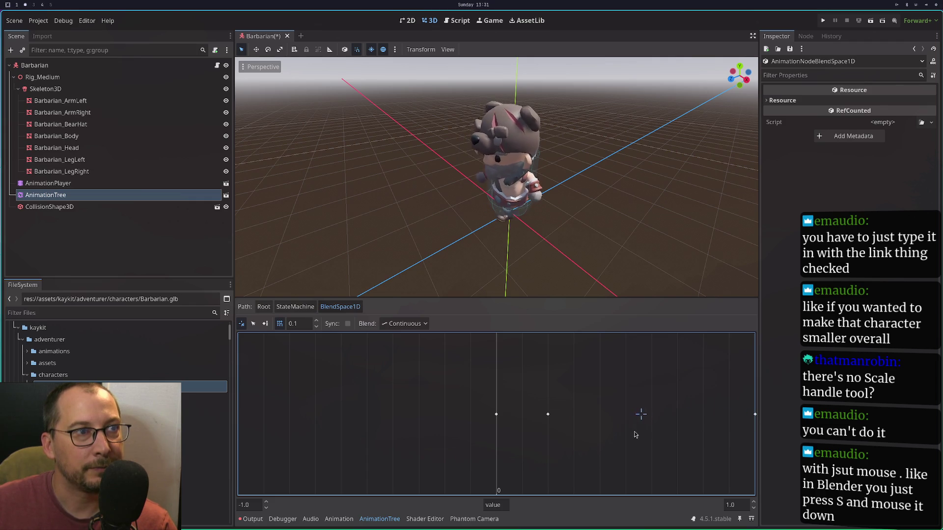
{"action": "left_click_drag", "start_coordinate": [632, 435], "coordinate": [580, 440]}
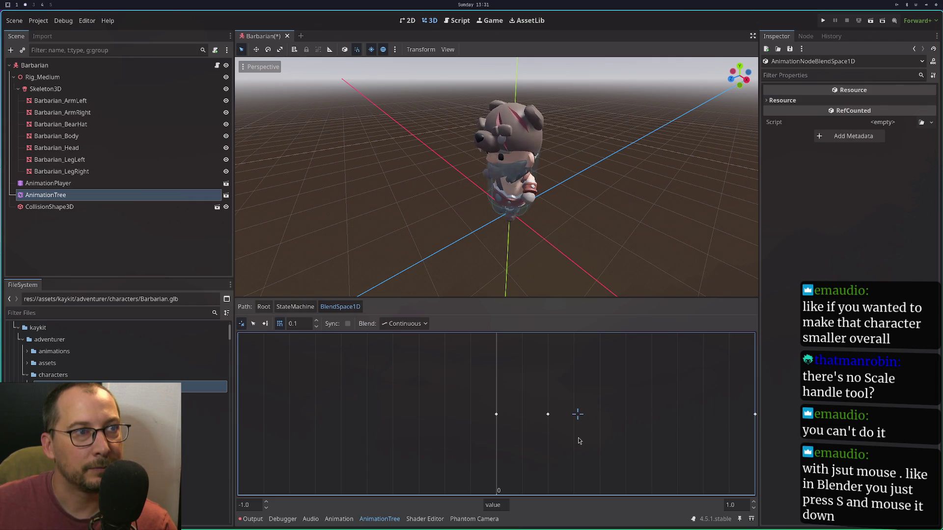
{"action": "left_click_drag", "start_coordinate": [569, 440], "coordinate": [496, 437]}
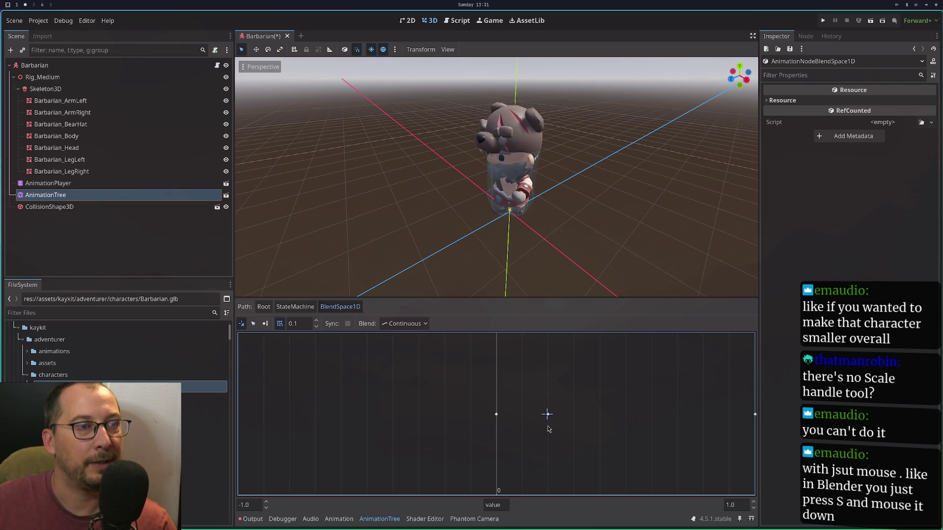
{"action": "left_click", "coordinate": [269, 309]}
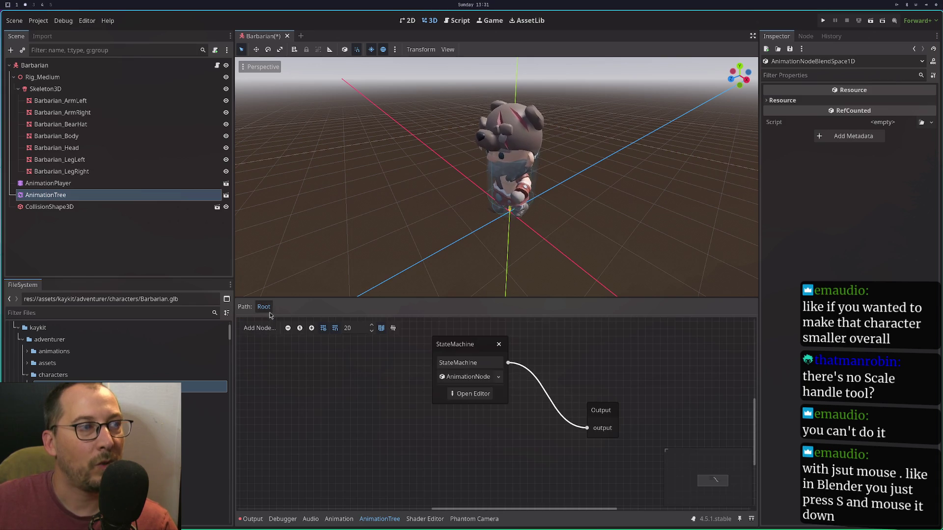
Show the StateMachine graph with Start, BlendSpace1D and End, dismissing the add-state menu.
{"action": "left_click", "coordinate": [467, 393]}
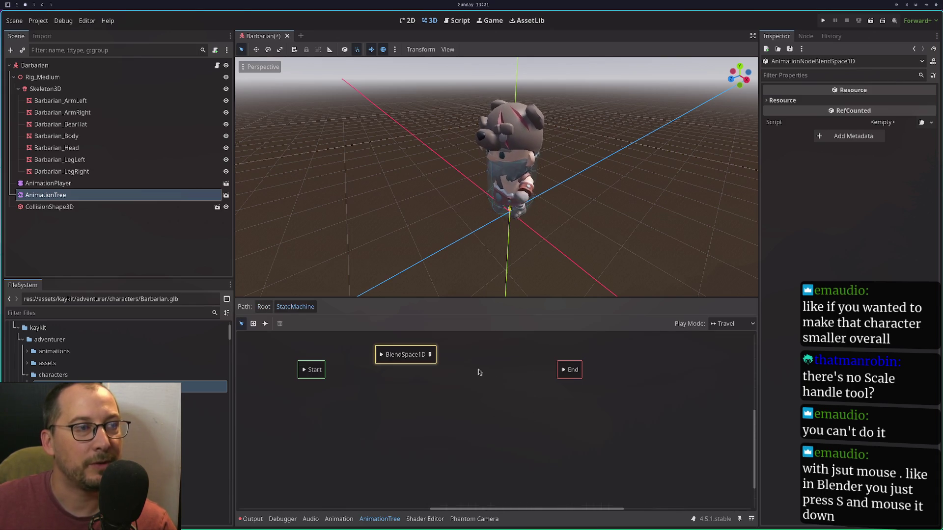
{"action": "right_click", "coordinate": [468, 360]}
{"action": "mouse_move", "coordinate": [473, 366]}
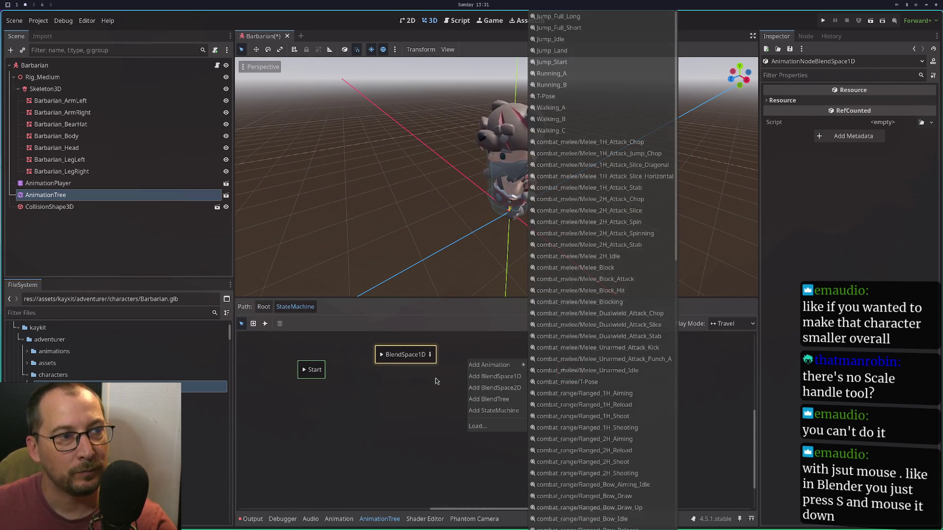
{"action": "left_click", "coordinate": [405, 491]}
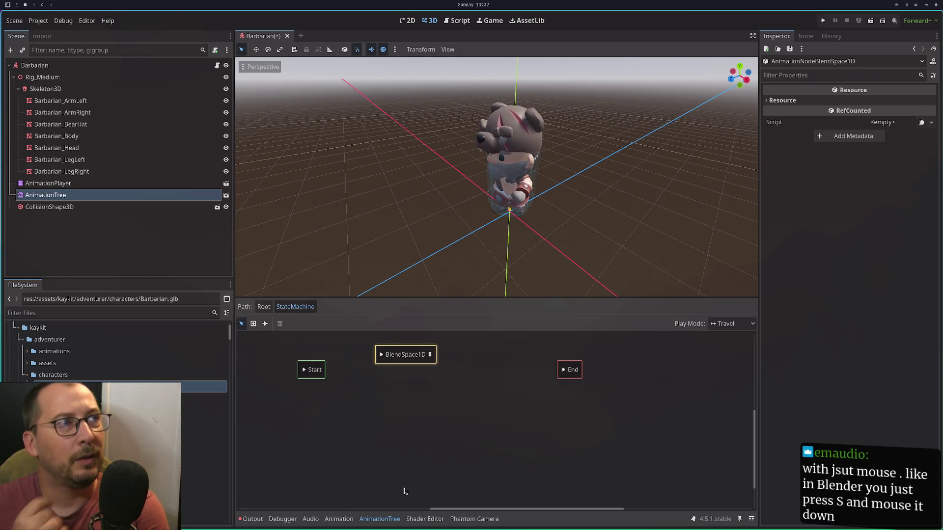
Scale the Barbarian root node, trying wider and taller stretches before squashing it nearly flat.
{"action": "left_click", "coordinate": [63, 65]}
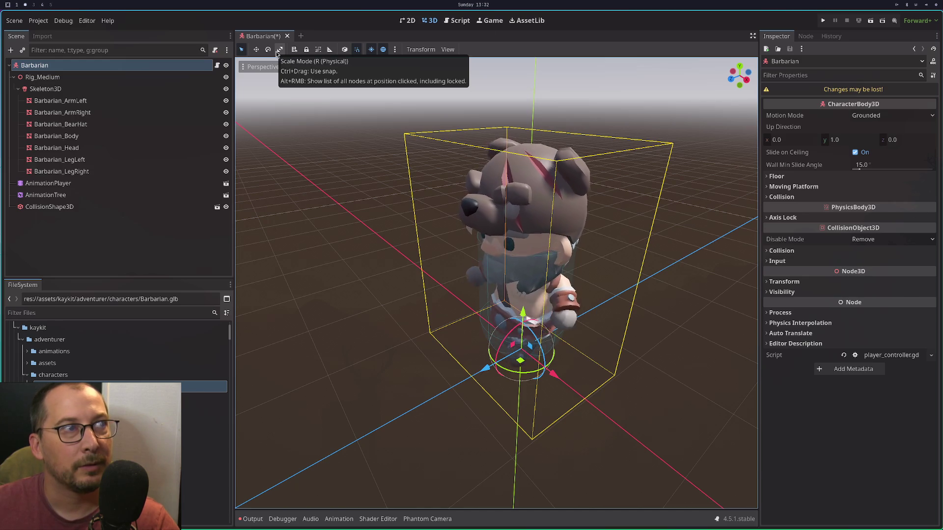
{"action": "left_click", "coordinate": [279, 50]}
{"action": "mouse_move", "coordinate": [554, 375]}
{"action": "left_mouse_down"}
{"action": "mouse_move", "coordinate": [643, 422]}
{"action": "mouse_move", "coordinate": [553, 373]}
{"action": "mouse_move", "coordinate": [639, 417]}
{"action": "mouse_move", "coordinate": [558, 381]}
{"action": "left_mouse_up"}
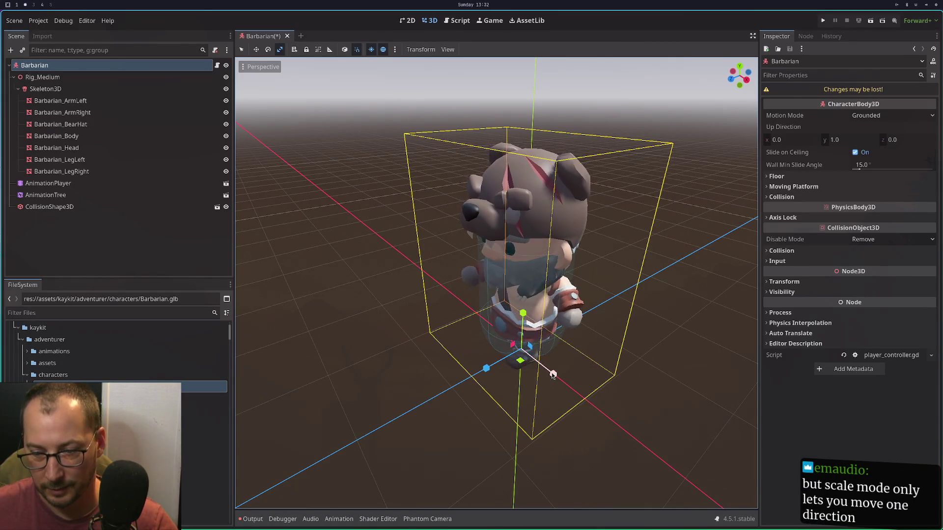
{"action": "mouse_move", "coordinate": [553, 374]}
{"action": "left_mouse_down"}
{"action": "mouse_move", "coordinate": [631, 389]}
{"action": "mouse_move", "coordinate": [570, 376]}
{"action": "left_mouse_up"}
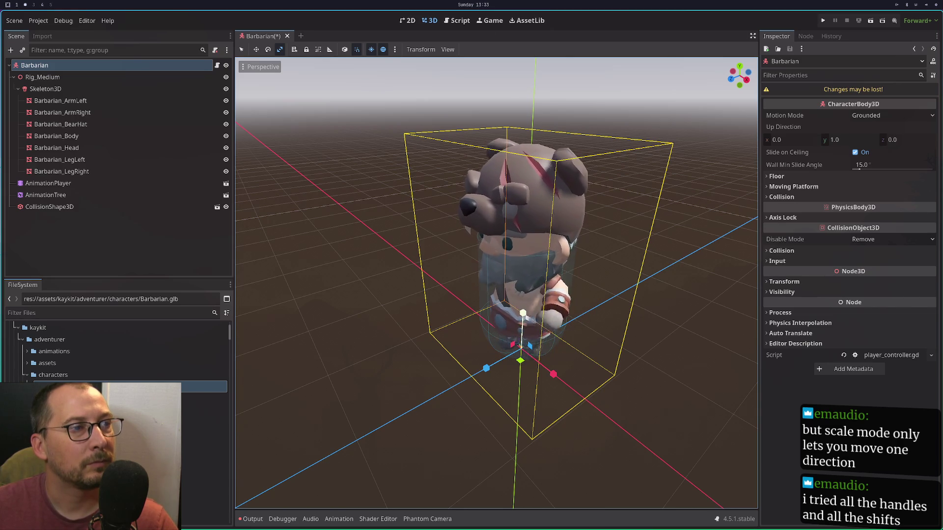
{"action": "mouse_move", "coordinate": [522, 314]}
{"action": "left_mouse_down"}
{"action": "mouse_move", "coordinate": [523, 256]}
{"action": "mouse_move", "coordinate": [514, 316]}
{"action": "mouse_move", "coordinate": [624, 338]}
{"action": "mouse_move", "coordinate": [619, 350]}
{"action": "left_mouse_up"}
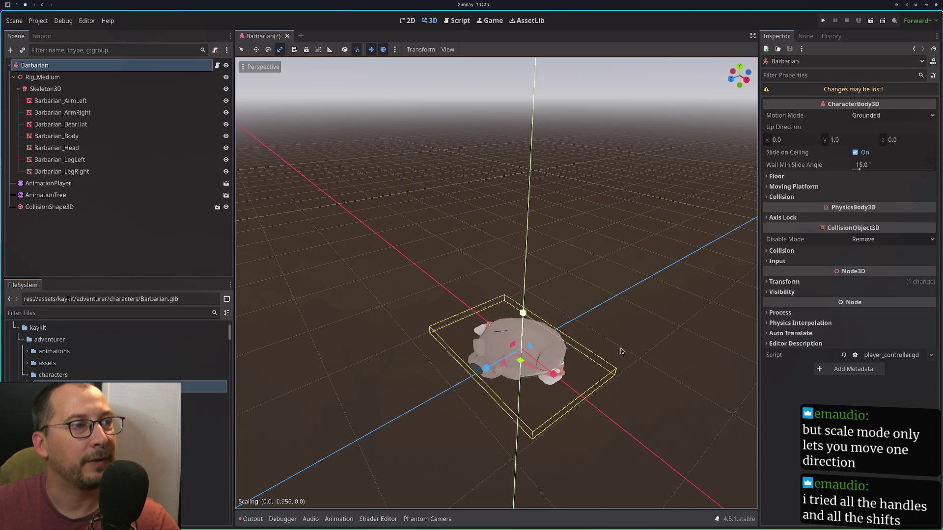
{"action": "mouse_move", "coordinate": [662, 316]}
{"action": "left_mouse_down"}
{"action": "mouse_move", "coordinate": [679, 294]}
{"action": "mouse_move", "coordinate": [677, 308]}
{"action": "mouse_move", "coordinate": [629, 324]}
{"action": "mouse_move", "coordinate": [580, 326]}
{"action": "mouse_move", "coordinate": [569, 404]}
{"action": "mouse_move", "coordinate": [651, 307]}
{"action": "left_mouse_up"}
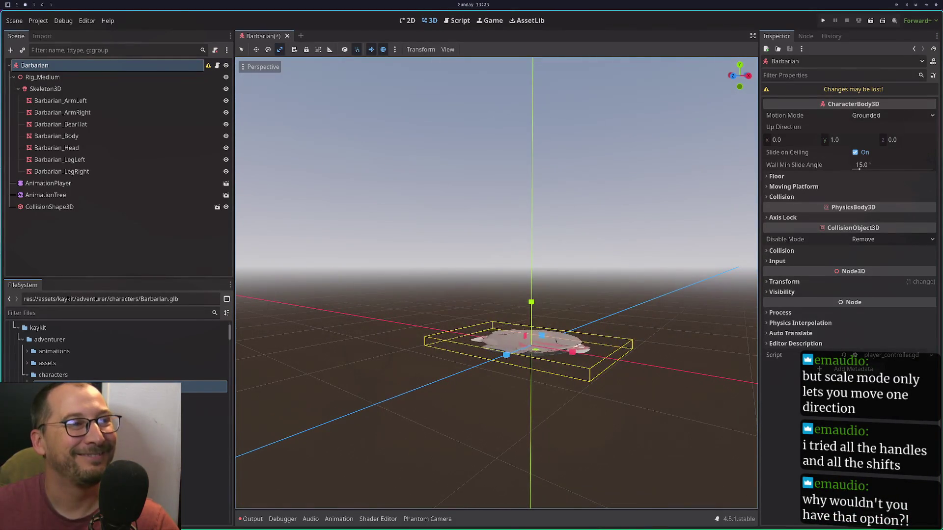
Undo the squash and orbit around the Barbarian to check its height.
{"action": "key", "text": "ctrl+z"}
{"action": "mouse_move", "coordinate": [524, 357]}
{"action": "left_mouse_down"}
{"action": "mouse_move", "coordinate": [455, 370]}
{"action": "mouse_move", "coordinate": [504, 352]}
{"action": "mouse_move", "coordinate": [558, 375]}
{"action": "mouse_move", "coordinate": [527, 340]}
{"action": "mouse_move", "coordinate": [442, 359]}
{"action": "mouse_move", "coordinate": [195, 377]}
{"action": "mouse_move", "coordinate": [246, 370]}
{"action": "mouse_move", "coordinate": [414, 384]}
{"action": "mouse_move", "coordinate": [393, 400]}
{"action": "mouse_move", "coordinate": [332, 400]}
{"action": "mouse_move", "coordinate": [322, 385]}
{"action": "left_mouse_up"}
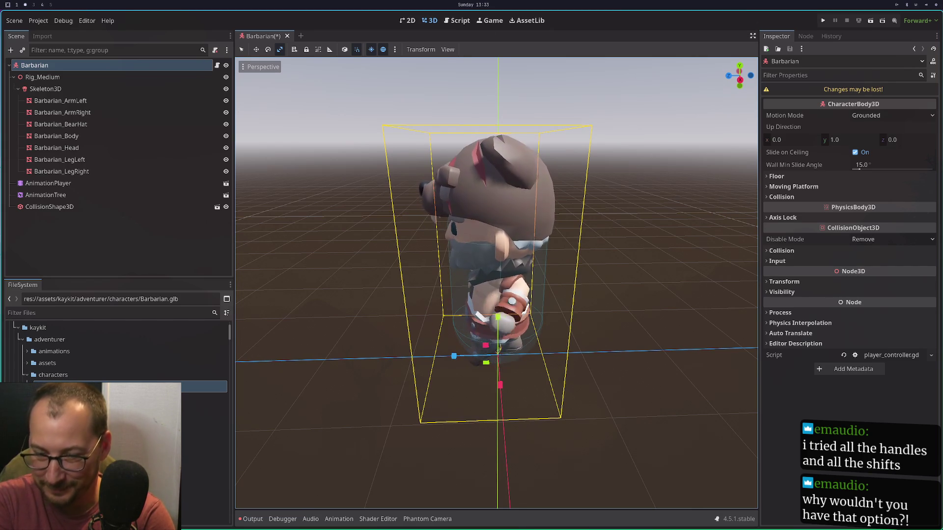
{"action": "mouse_move", "coordinate": [237, 181]}
{"action": "left_mouse_down"}
{"action": "mouse_move", "coordinate": [337, 207]}
{"action": "mouse_move", "coordinate": [323, 200]}
{"action": "left_mouse_up"}
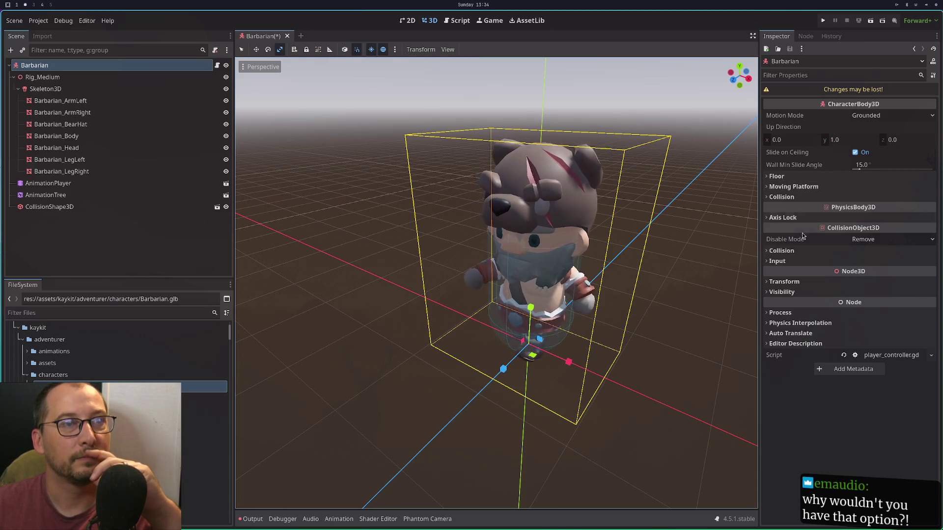
Set the Barbarian's Transform Scale to 2.0, then back to 1.0.
{"action": "left_click", "coordinate": [801, 283]}
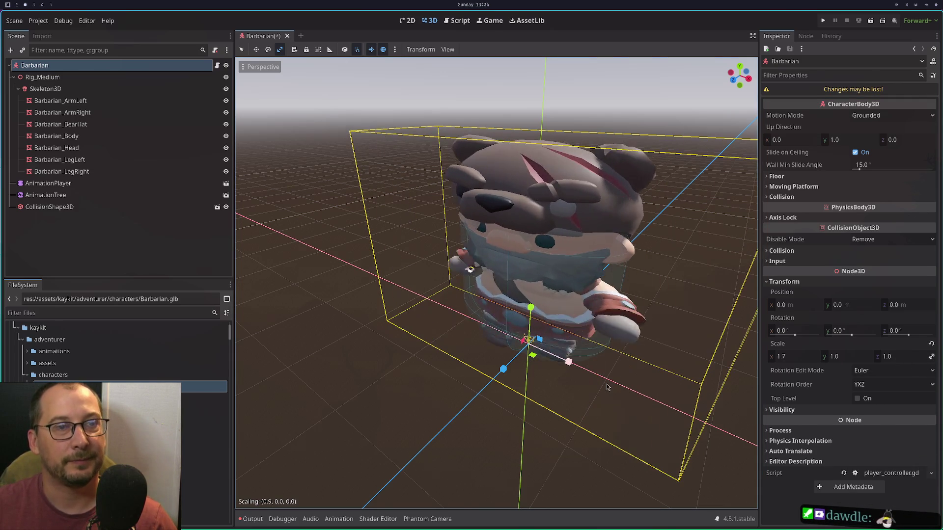
{"action": "left_click", "coordinate": [793, 357]}
{"action": "type", "text": "2"}
{"action": "key", "text": "Tab"}
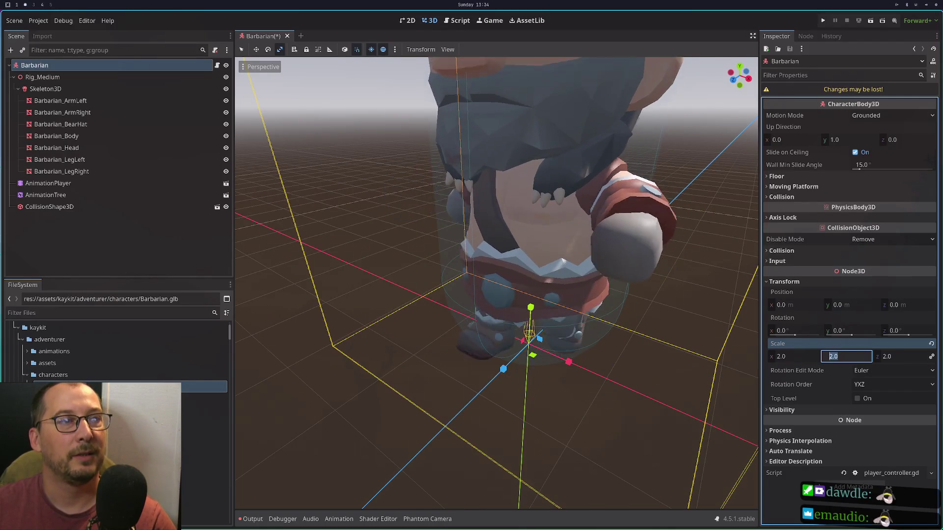
{"action": "type", "text": "1.0"}
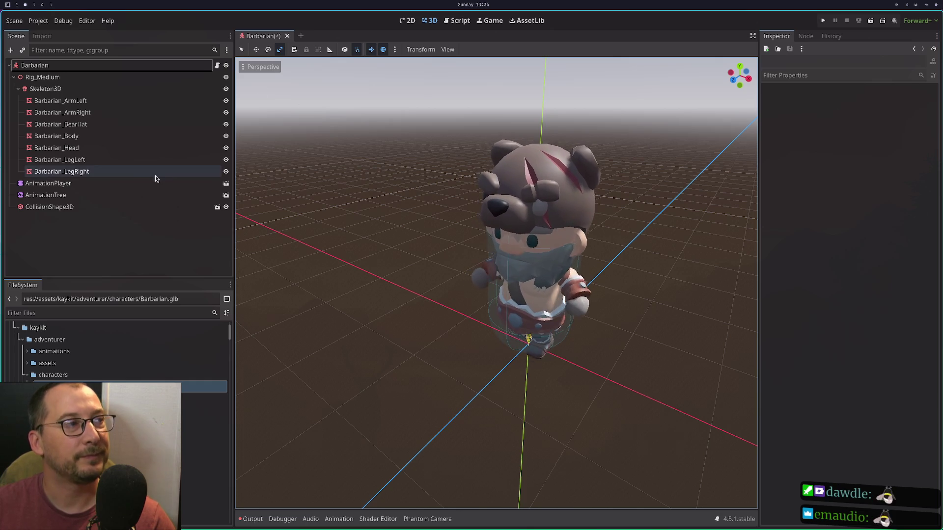
Select AnimationTree, move the StateMachine node lower in Root, and open its graph.
{"action": "left_click", "coordinate": [126, 195]}
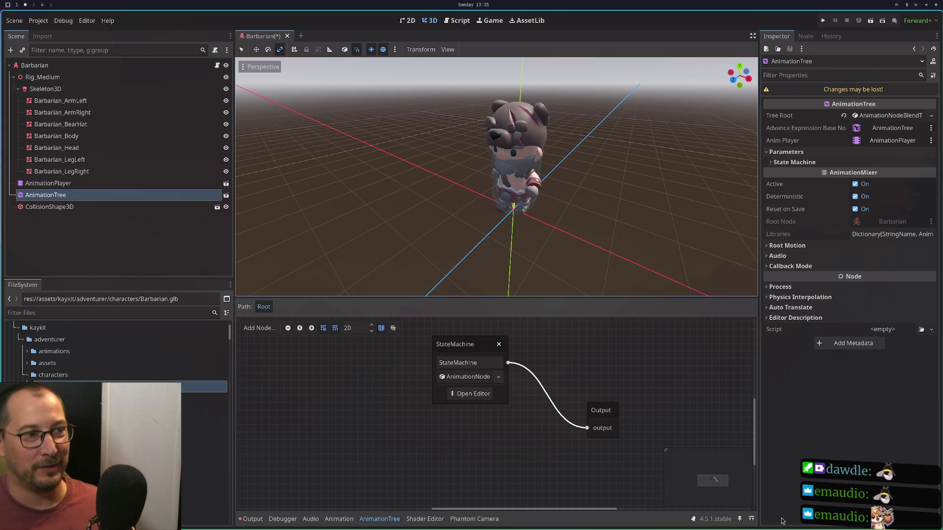
{"action": "mouse_move", "coordinate": [455, 352]}
{"action": "left_mouse_down"}
{"action": "mouse_move", "coordinate": [440, 396]}
{"action": "mouse_move", "coordinate": [453, 404]}
{"action": "left_mouse_up"}
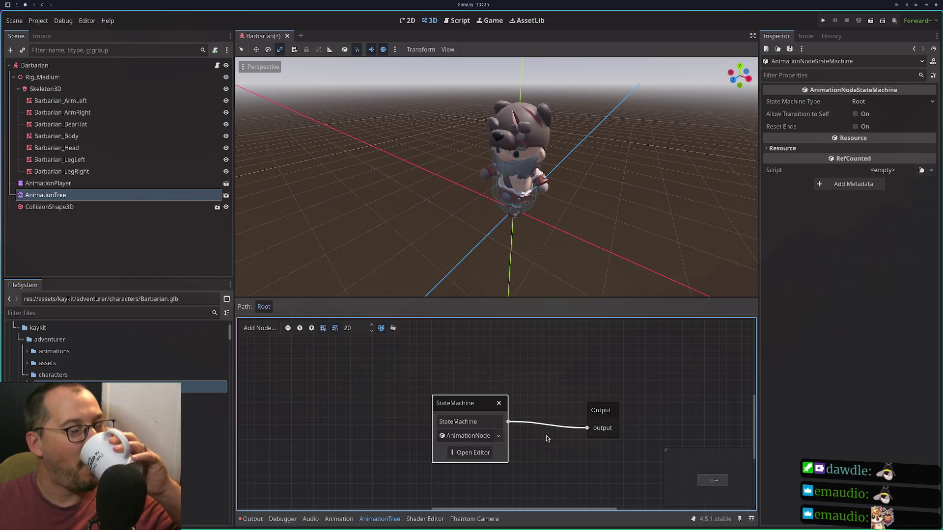
{"action": "left_click", "coordinate": [475, 452]}
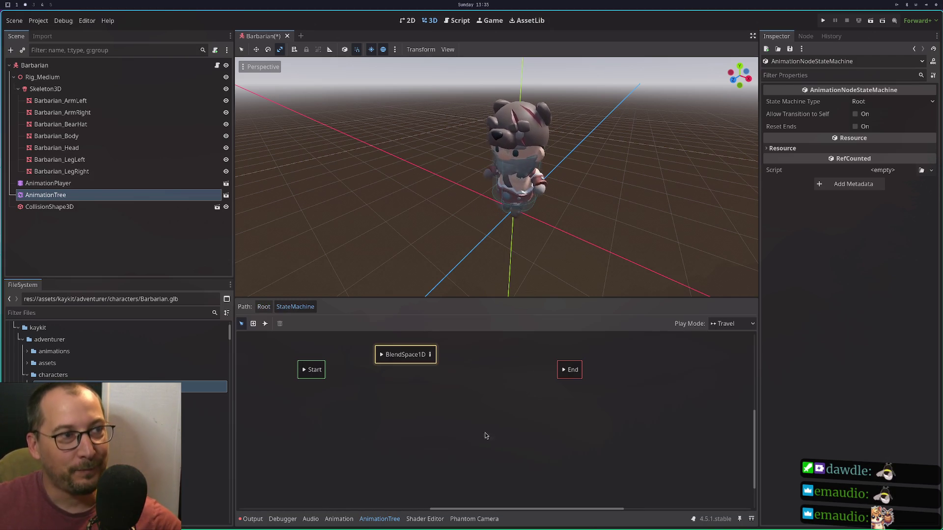
Rename the BlendSpace1D state to Movement.
{"action": "double_click", "coordinate": [398, 355]}
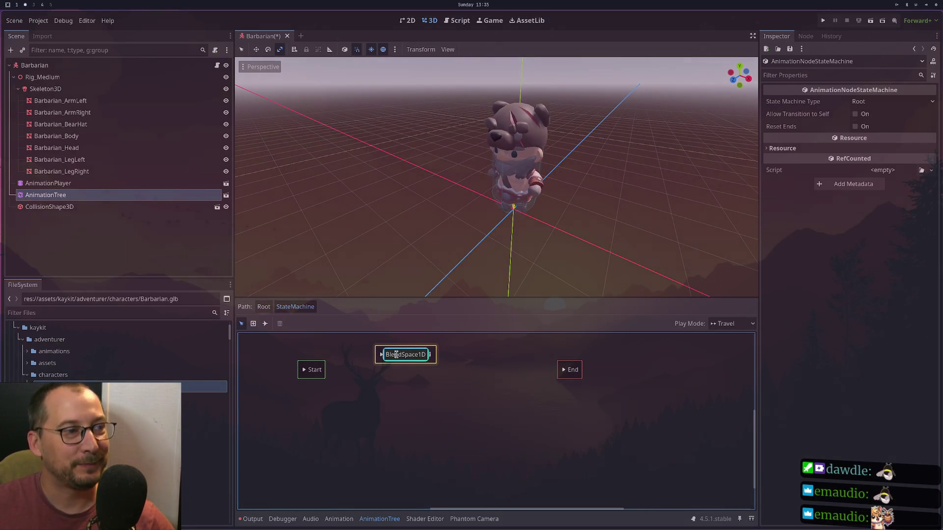
{"action": "type", "text": "Movement"}
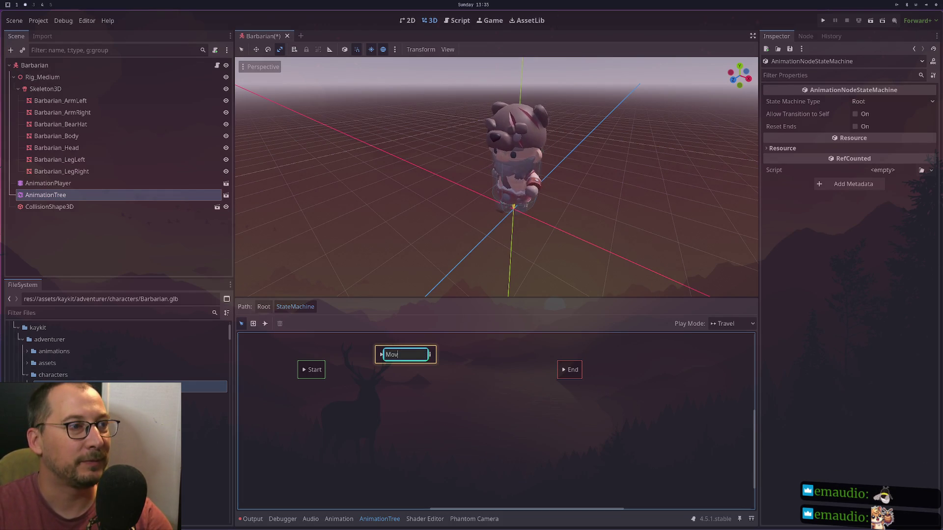
{"action": "key", "text": "Return"}
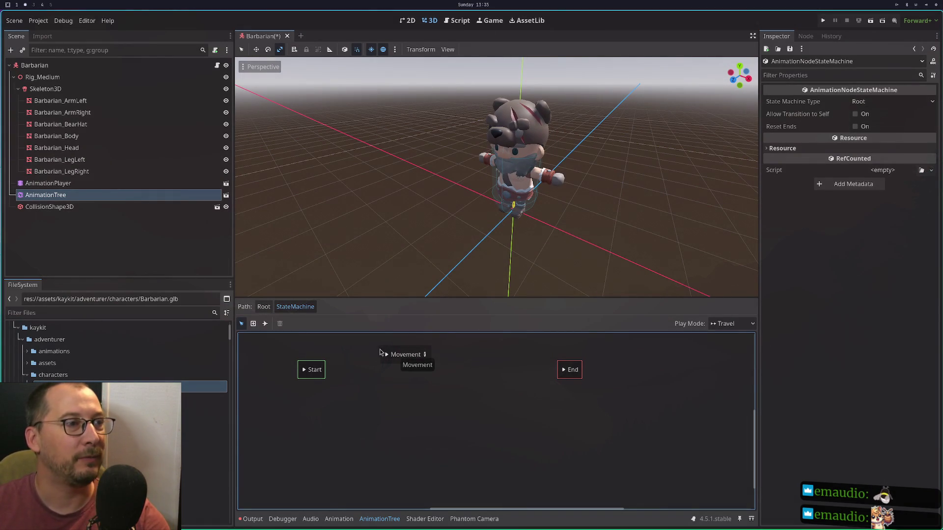
Bring up the state machine's Add Animation list of available animations.
{"action": "left_click", "coordinate": [403, 355]}
{"action": "right_click", "coordinate": [391, 390]}
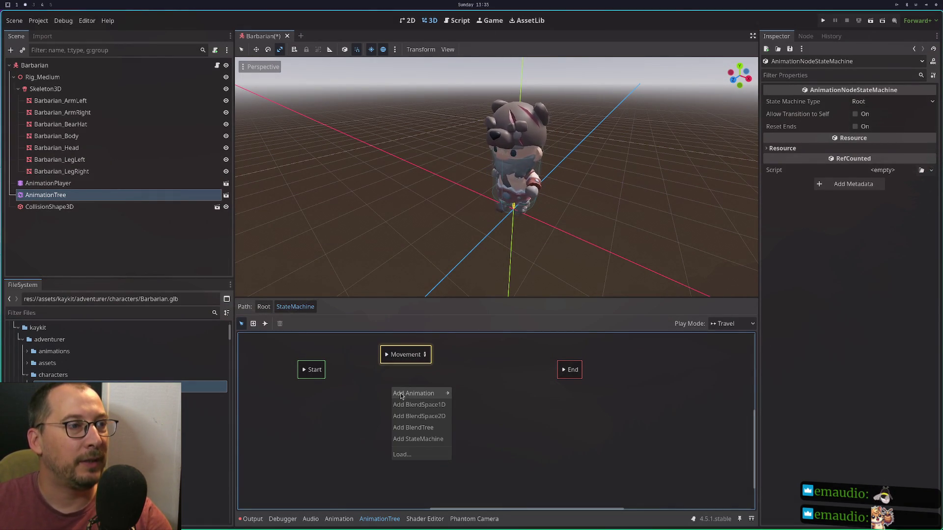
{"action": "mouse_move", "coordinate": [402, 395]}
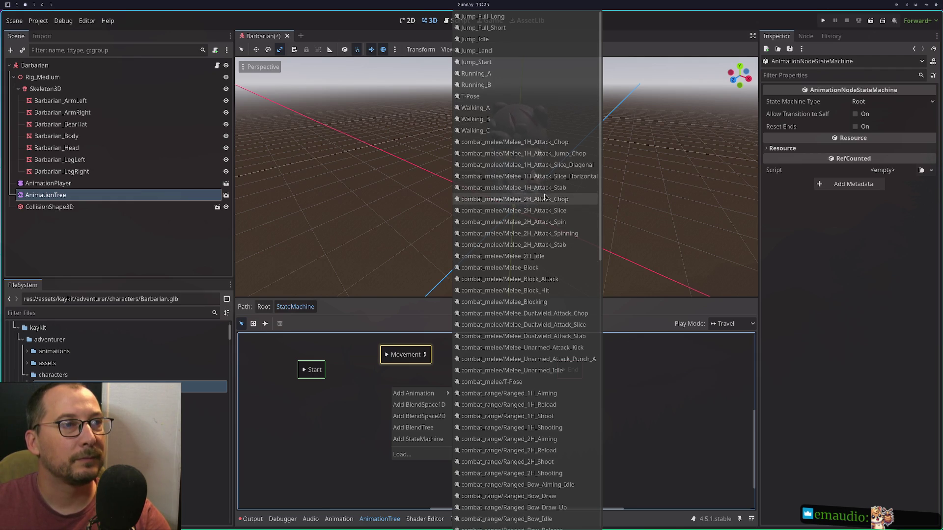
Add the combat_melee_Melee_1H_Attack_Stab state below Movement and link Movement to it.
{"action": "left_click", "coordinate": [520, 188]}
{"action": "left_click_drag", "start_coordinate": [398, 388], "coordinate": [459, 413]}
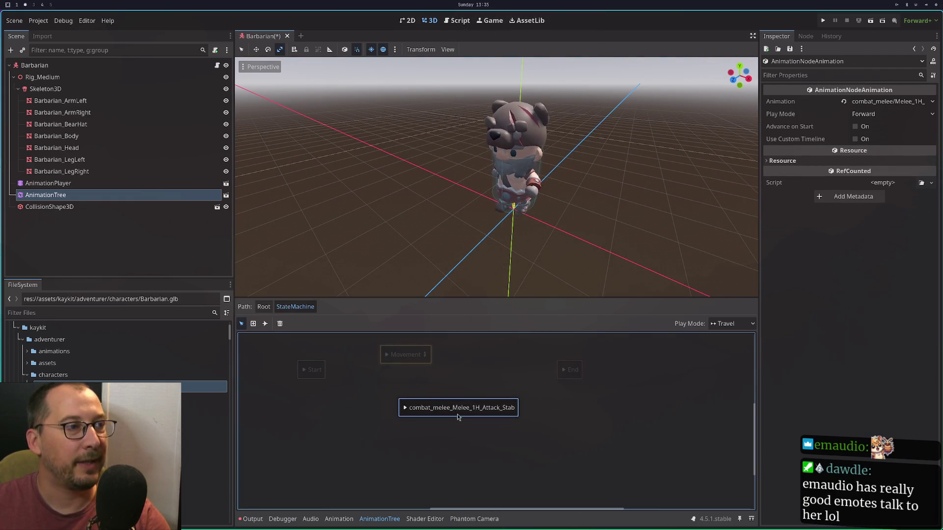
{"action": "left_click", "coordinate": [265, 324]}
{"action": "mouse_move", "coordinate": [403, 354]}
{"action": "left_mouse_down"}
{"action": "mouse_move", "coordinate": [418, 393]}
{"action": "mouse_move", "coordinate": [458, 407]}
{"action": "left_mouse_up"}
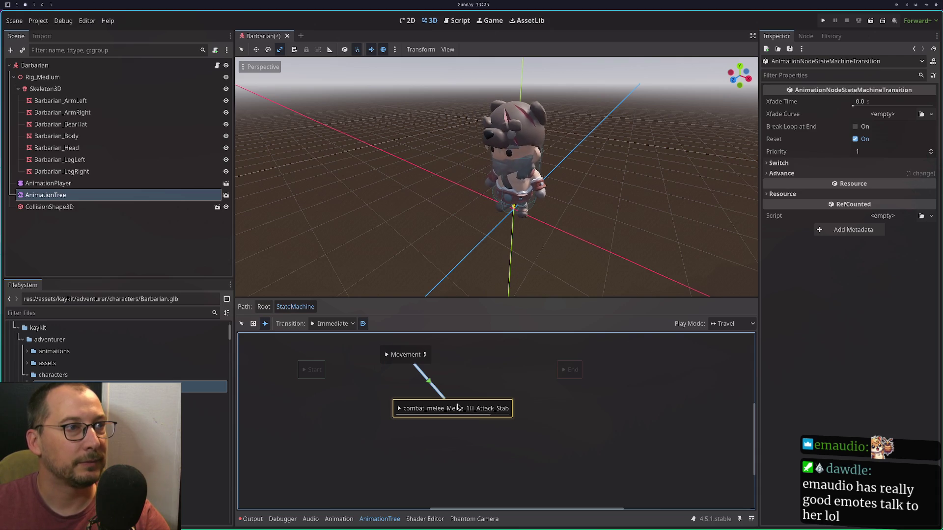
Remove the accidental duplicate transition between Movement and Attack_Stab.
{"action": "right_click", "coordinate": [388, 359]}
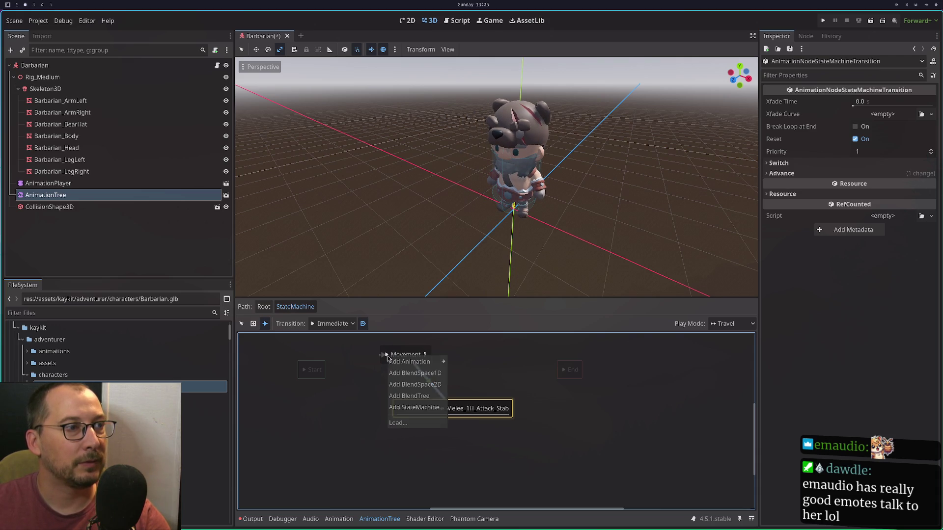
{"action": "left_click", "coordinate": [380, 355]}
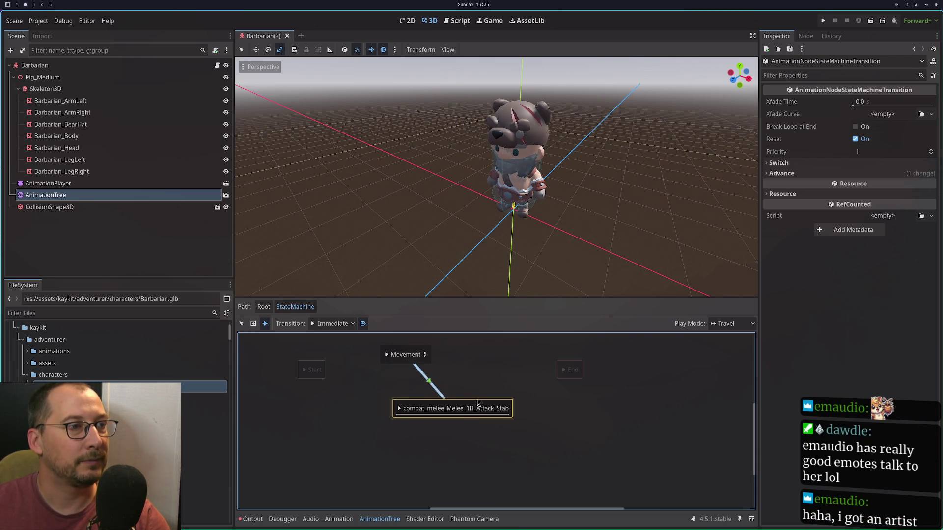
{"action": "left_click_drag", "start_coordinate": [417, 359], "coordinate": [432, 408]}
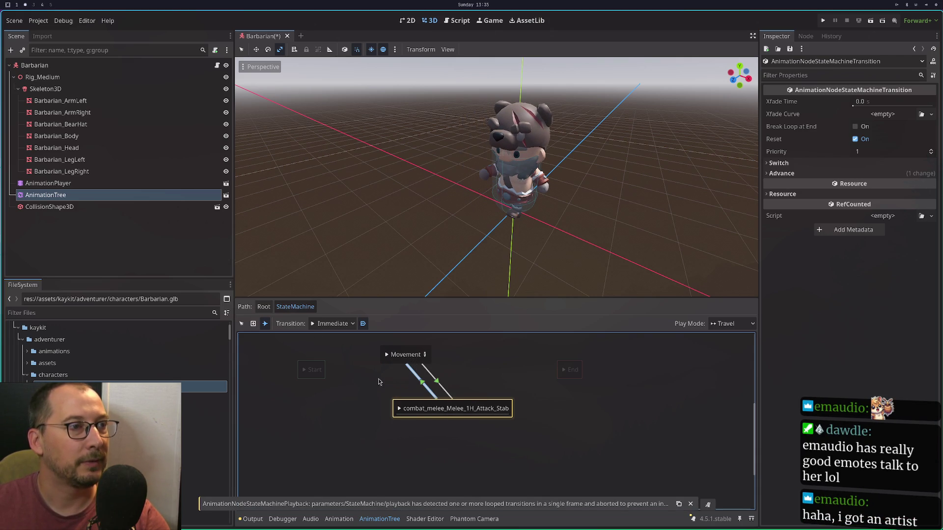
{"action": "left_click", "coordinate": [242, 324]}
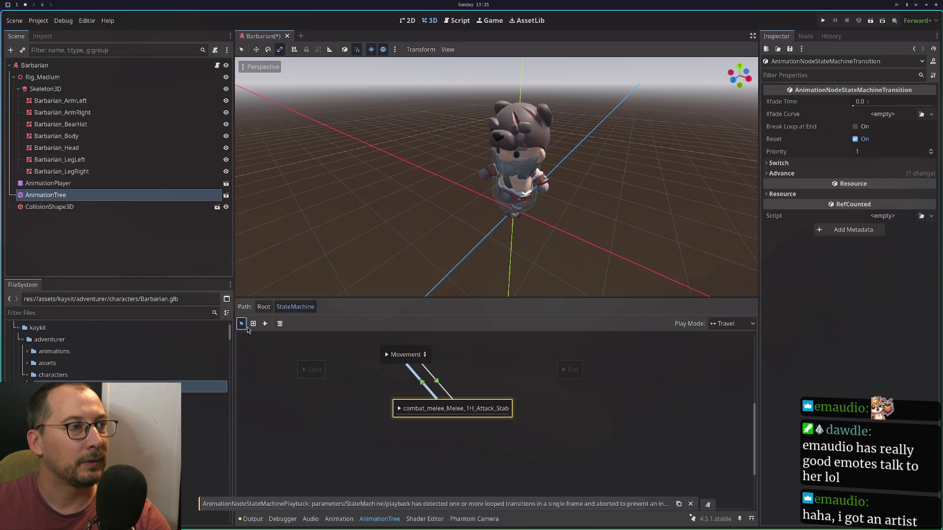
{"action": "left_click", "coordinate": [388, 360]}
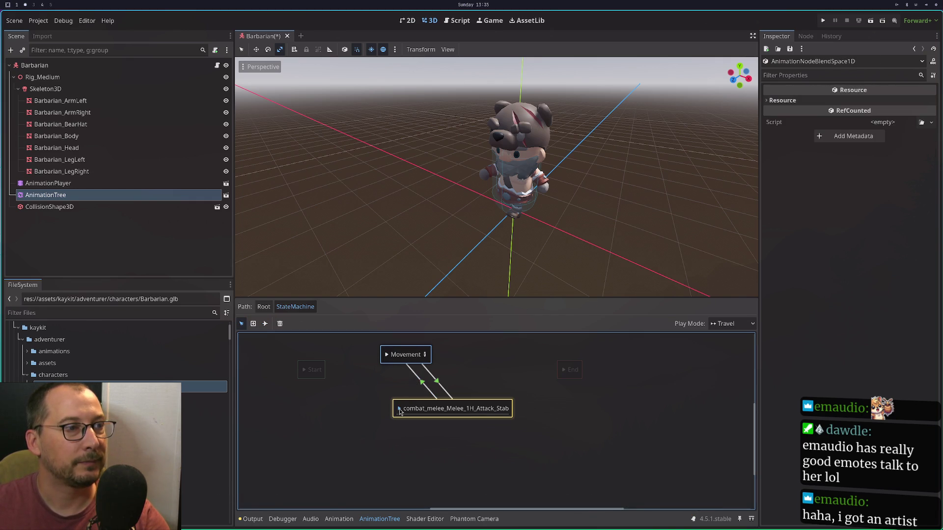
{"action": "left_click", "coordinate": [437, 382]}
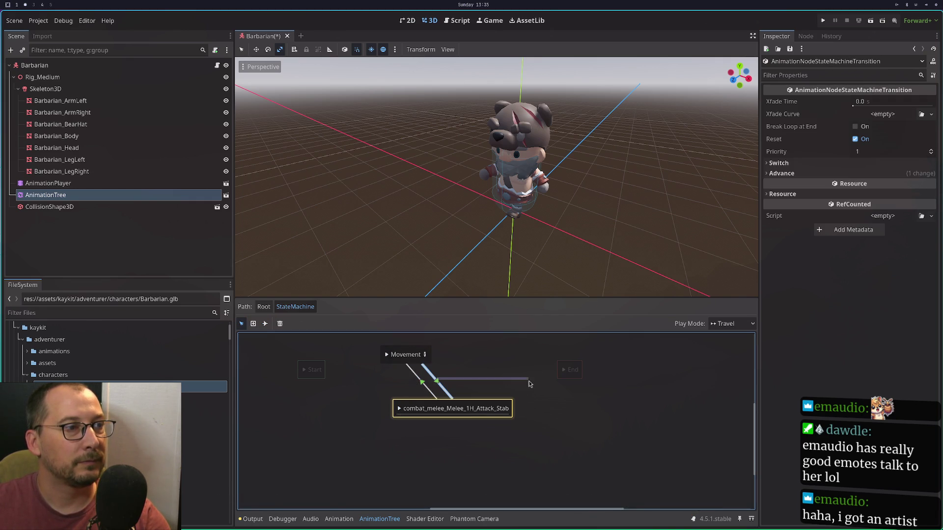
{"action": "left_click_drag", "start_coordinate": [529, 384], "coordinate": [443, 382]}
{"action": "key", "text": "Delete"}
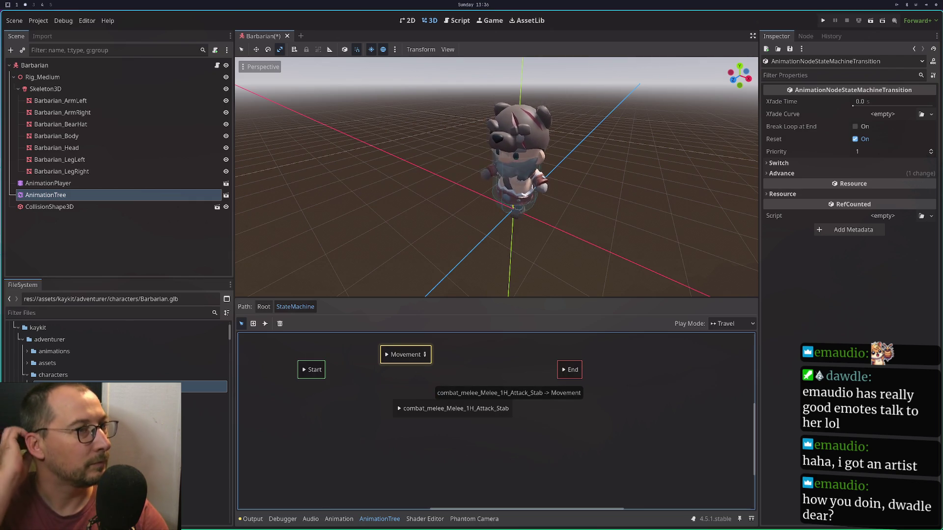
Redraw the Movement→Attack_Stab transition, add Attack_Stab→End, and preview playback from Movement.
{"action": "left_click", "coordinate": [265, 324]}
{"action": "left_click_drag", "start_coordinate": [405, 355], "coordinate": [440, 408]}
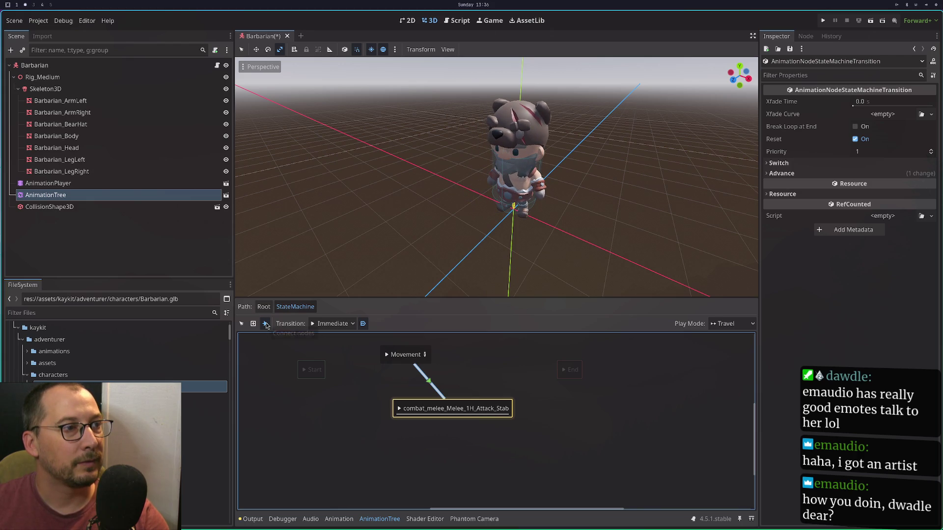
{"action": "mouse_move", "coordinate": [490, 406]}
{"action": "left_mouse_down"}
{"action": "mouse_move", "coordinate": [587, 379]}
{"action": "mouse_move", "coordinate": [569, 368]}
{"action": "left_mouse_up"}
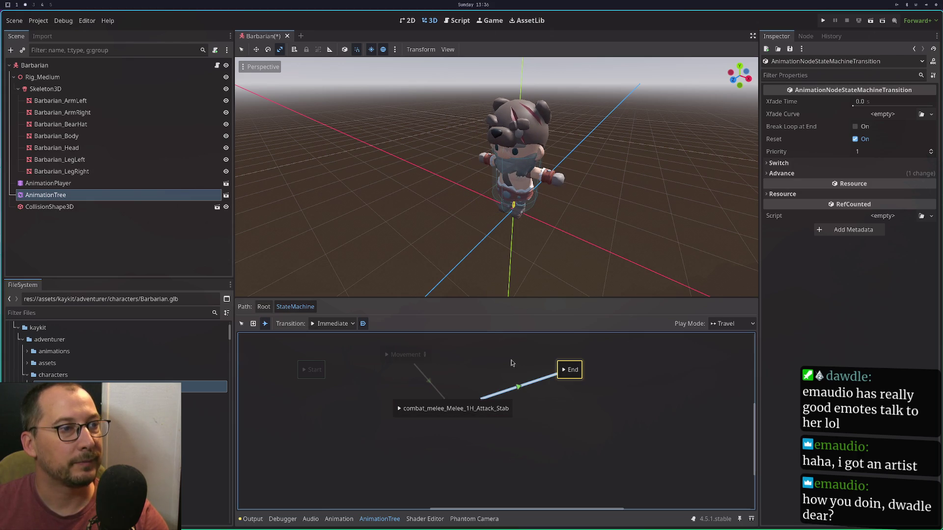
{"action": "right_click", "coordinate": [394, 352]}
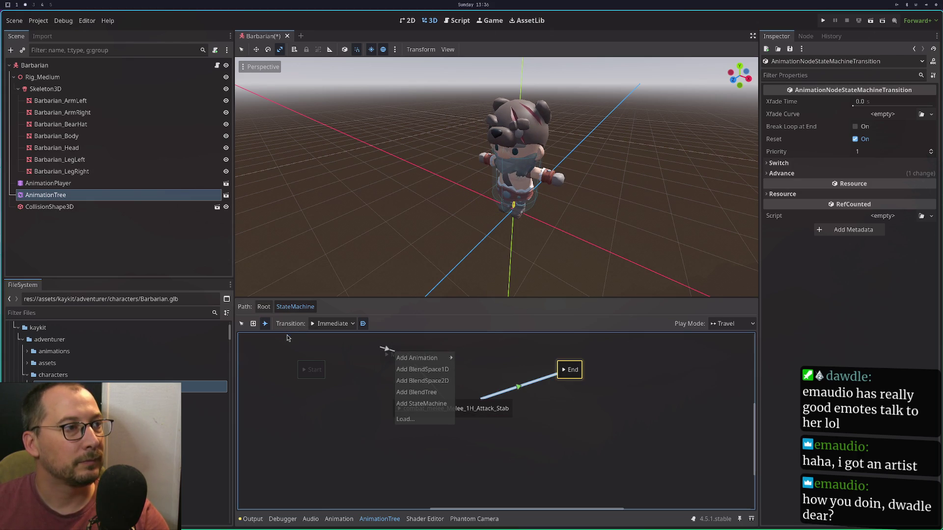
{"action": "left_click", "coordinate": [241, 324]}
{"action": "left_click", "coordinate": [386, 355]}
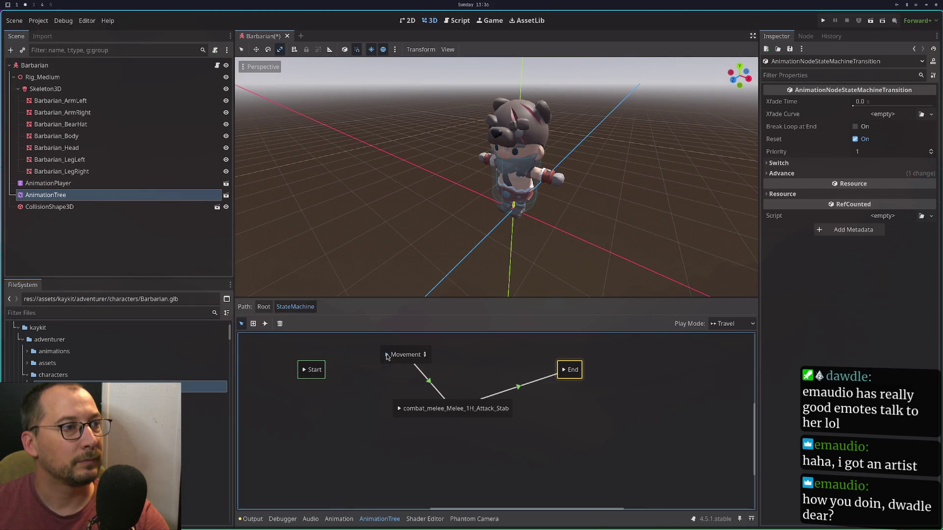
{"action": "left_click", "coordinate": [400, 414]}
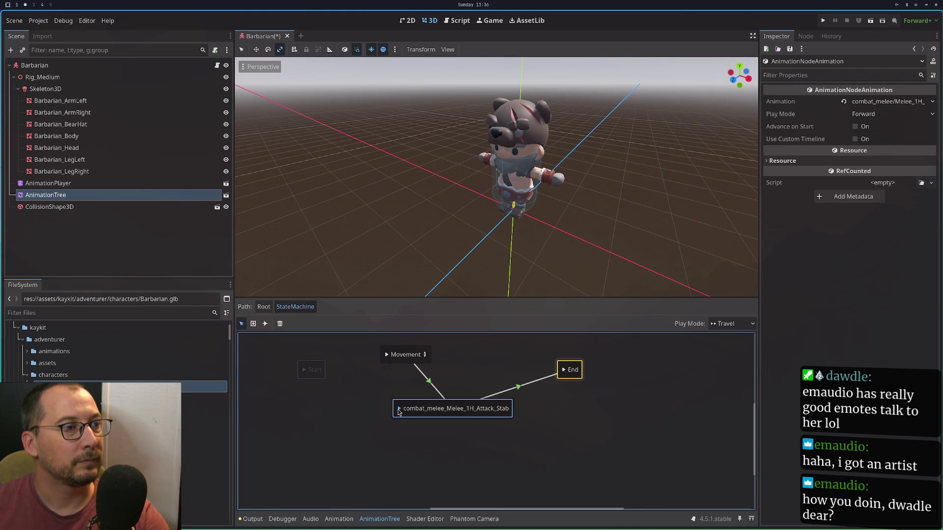
Delete the transition from Attack_Stab to End.
{"action": "left_click", "coordinate": [564, 371]}
{"action": "left_click", "coordinate": [529, 384]}
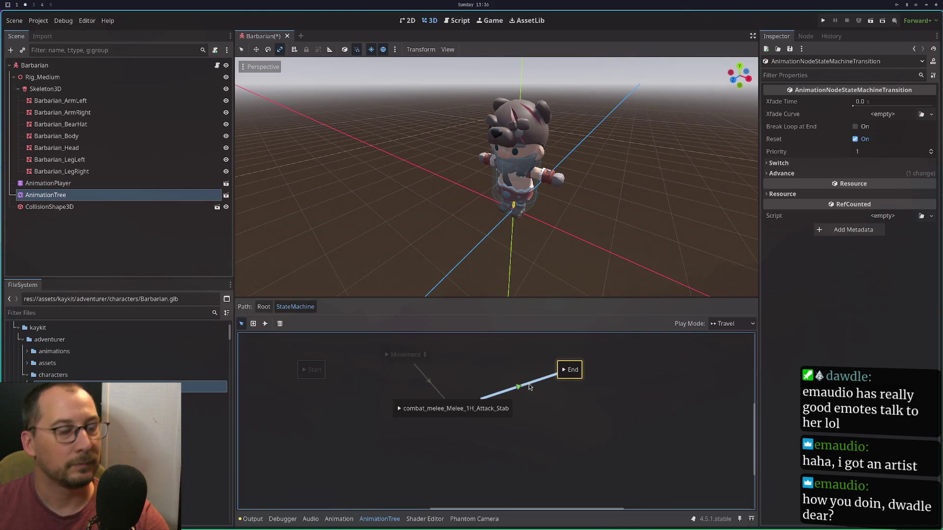
{"action": "key", "text": "Delete"}
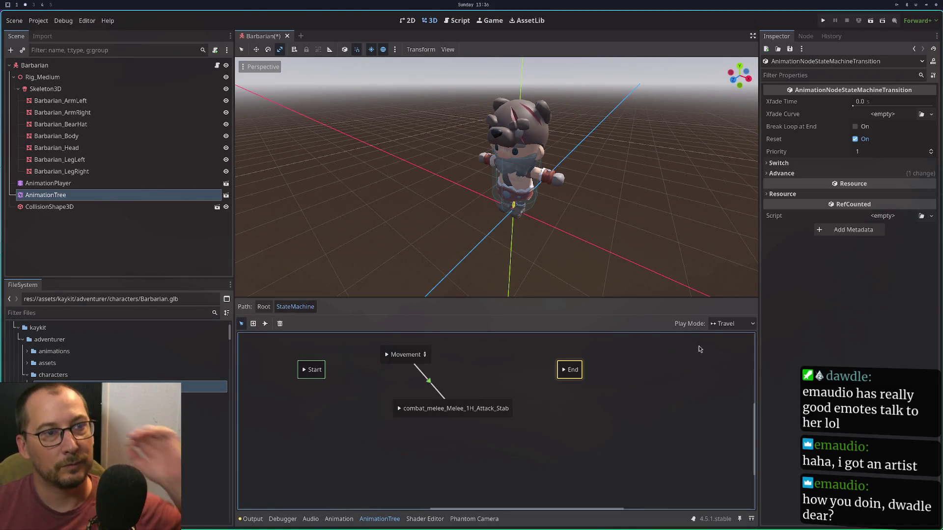
Set the state machine play mode to Immediate and preview the Movement state.
{"action": "left_click", "coordinate": [723, 326]}
{"action": "left_click", "coordinate": [735, 348]}
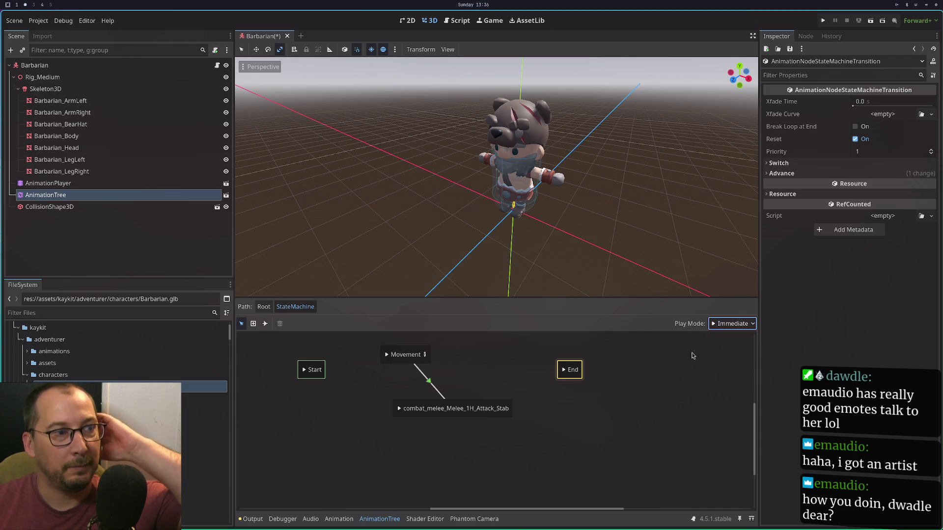
{"action": "left_click", "coordinate": [385, 355]}
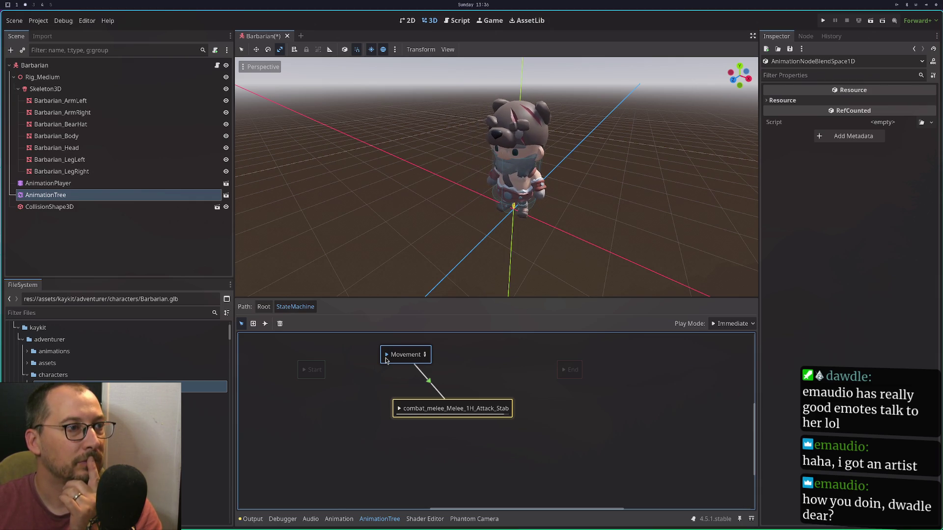
{"action": "right_click", "coordinate": [494, 348]}
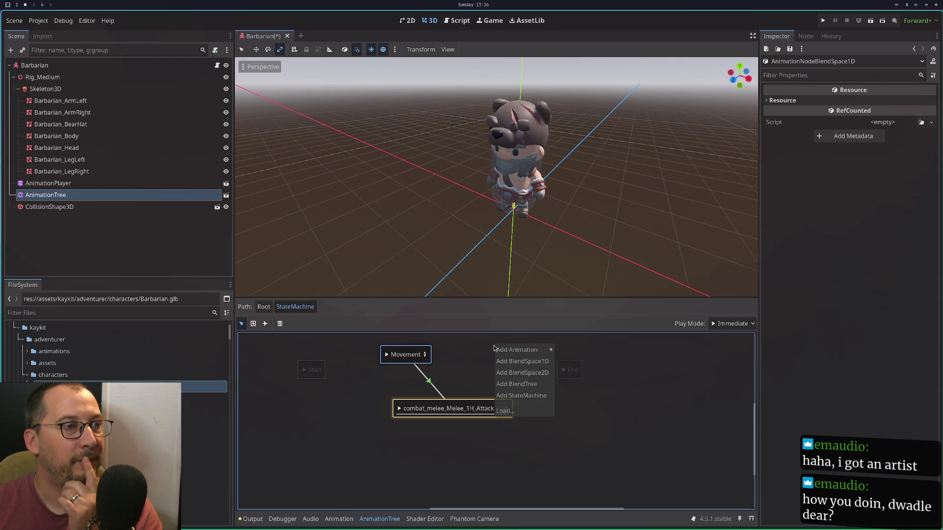
Preview the Movement state's playback in the state machine graph.
{"action": "mouse_move", "coordinate": [519, 352]}
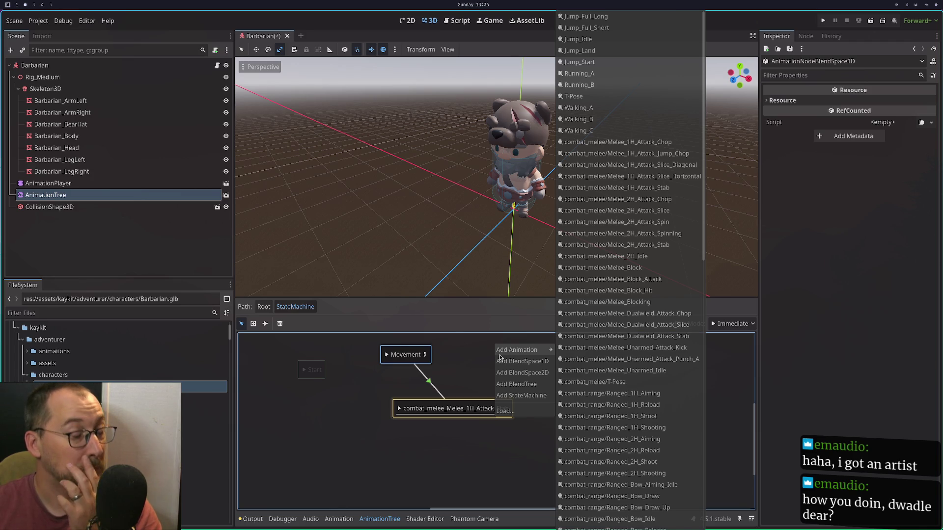
{"action": "left_click", "coordinate": [457, 355]}
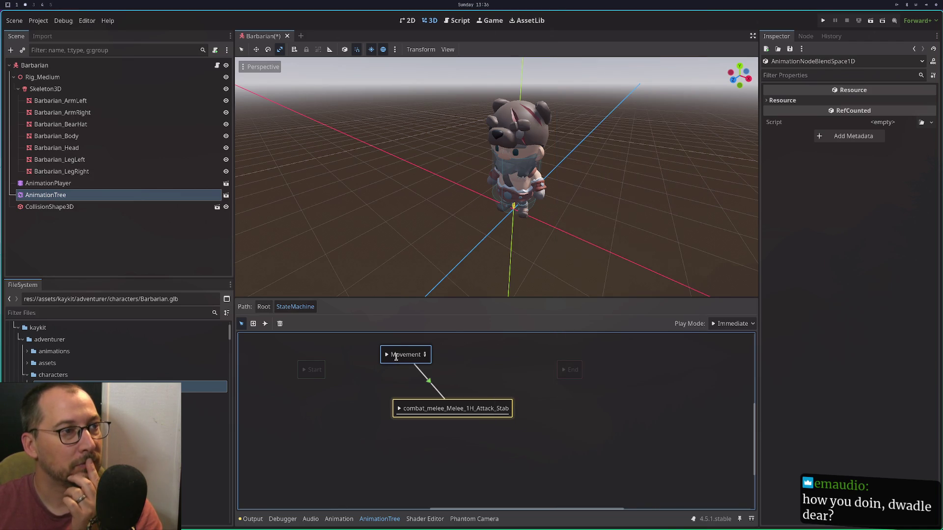
{"action": "right_click", "coordinate": [530, 360]}
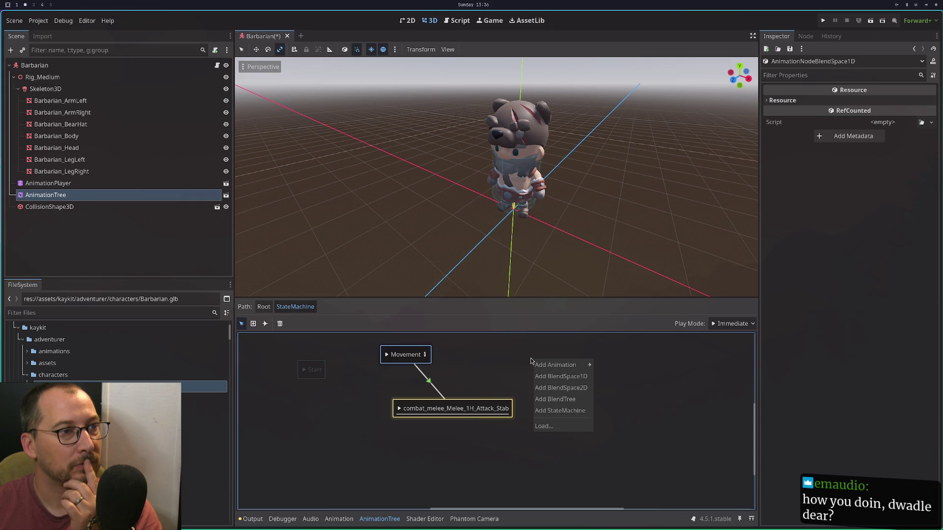
{"action": "mouse_move", "coordinate": [550, 365]}
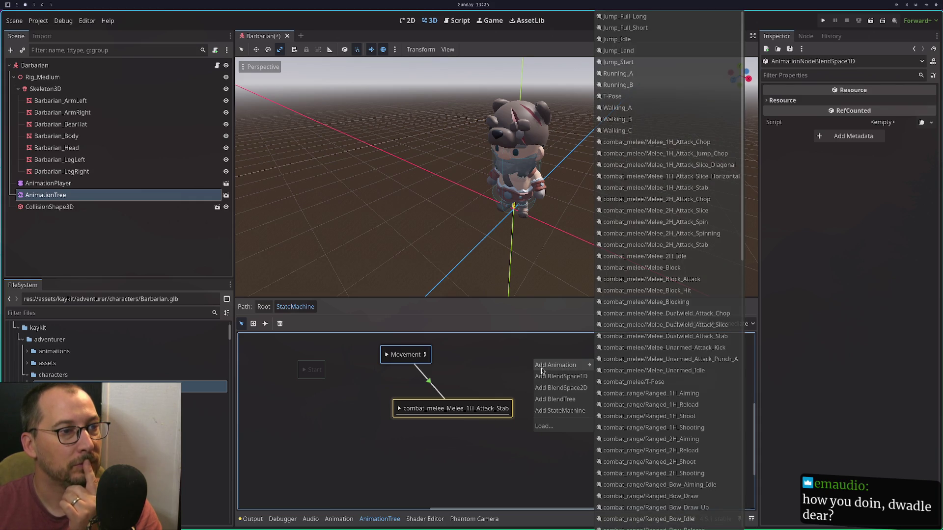
{"action": "left_click", "coordinate": [489, 372]}
{"action": "left_click", "coordinate": [386, 354]}
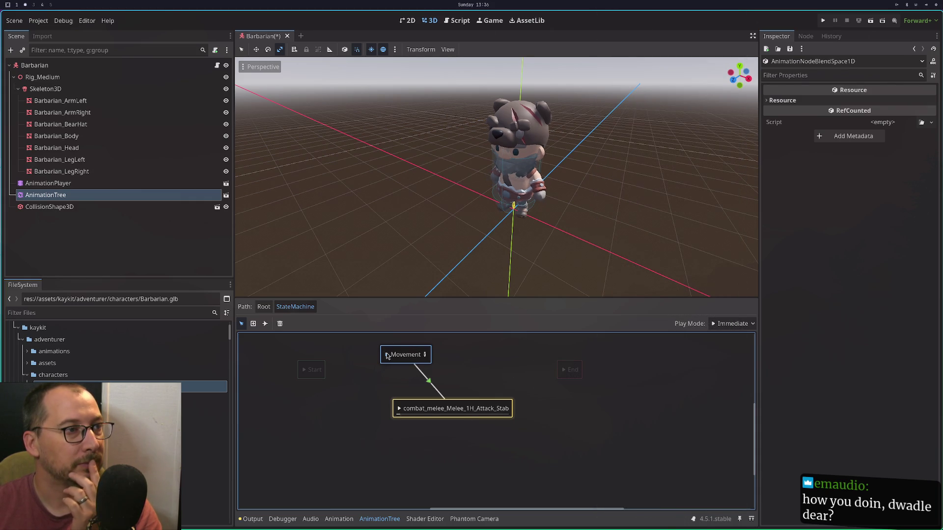
{"action": "right_click", "coordinate": [465, 374]}
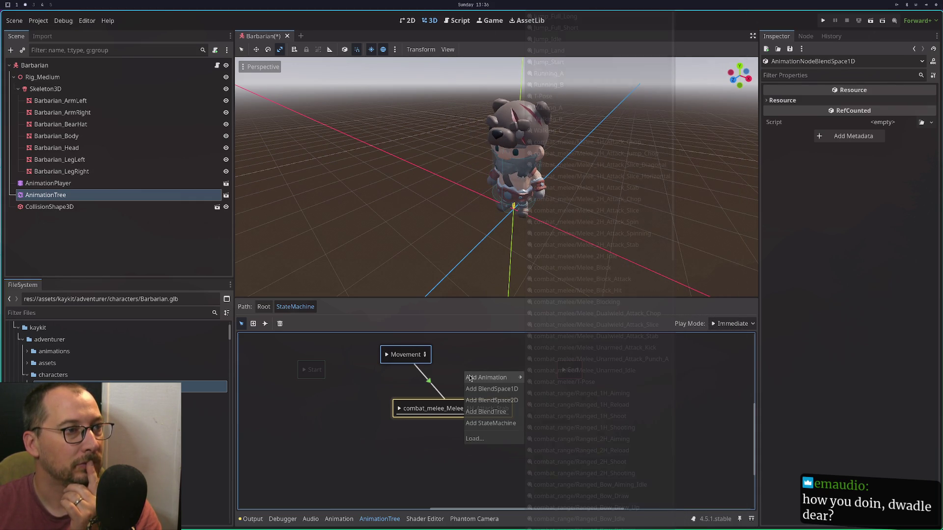
{"action": "left_click", "coordinate": [455, 363]}
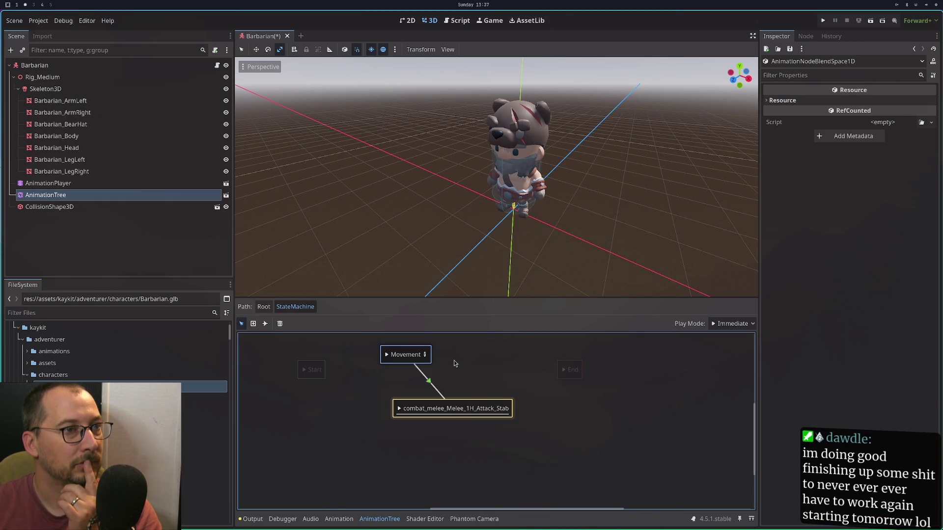
Enable Break Loop at End on the Movement→Attack_Stab transition, then begin renaming the stab state.
{"action": "left_click", "coordinate": [430, 384]}
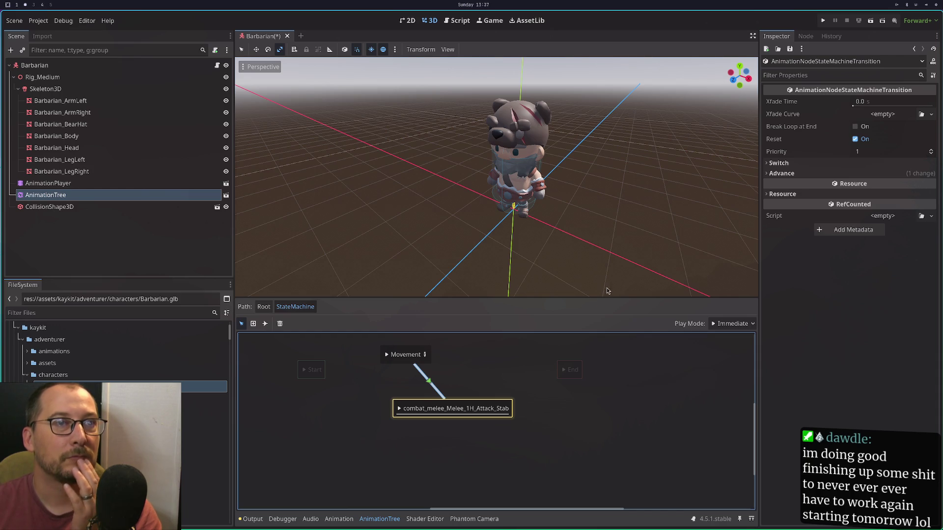
{"action": "left_click", "coordinate": [855, 126]}
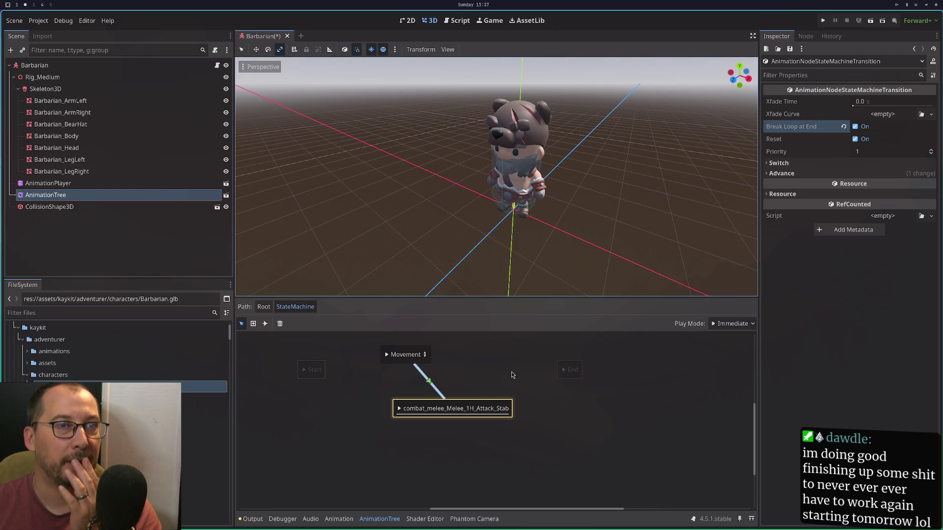
{"action": "left_click", "coordinate": [384, 355]}
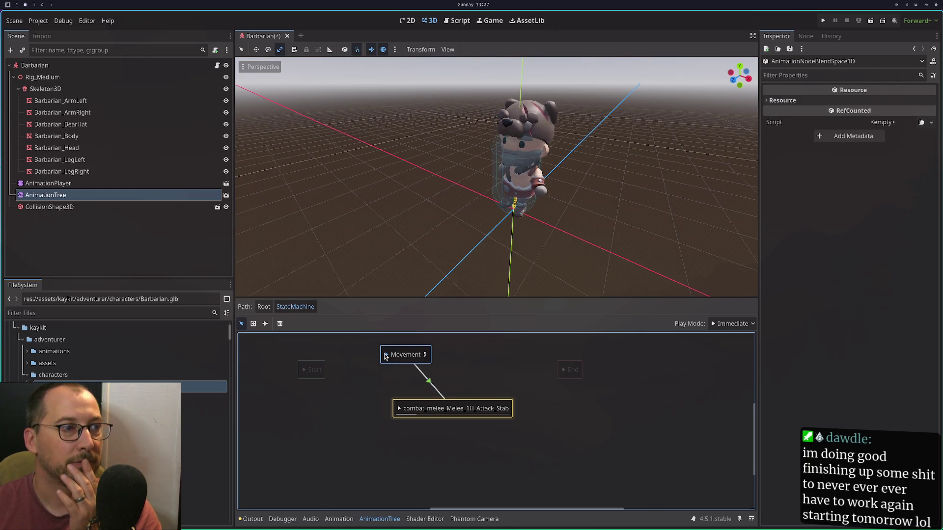
{"action": "double_click", "coordinate": [456, 408]}
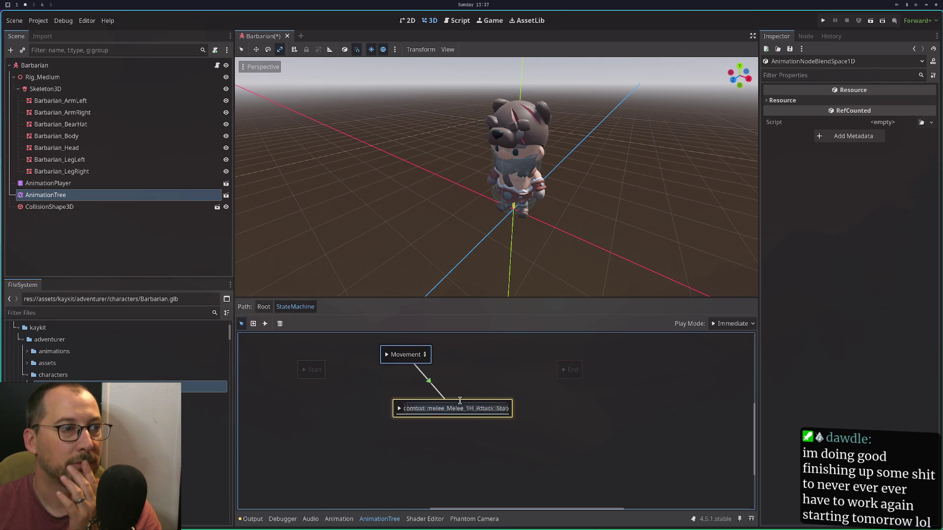
Move the stab state and give its transition back to Movement Break Loop at End.
{"action": "mouse_move", "coordinate": [462, 408]}
{"action": "left_mouse_down"}
{"action": "mouse_move", "coordinate": [440, 390]}
{"action": "mouse_move", "coordinate": [435, 434]}
{"action": "mouse_move", "coordinate": [420, 368]}
{"action": "left_mouse_up"}
{"action": "left_click", "coordinate": [265, 323]}
{"action": "left_click", "coordinate": [411, 369]}
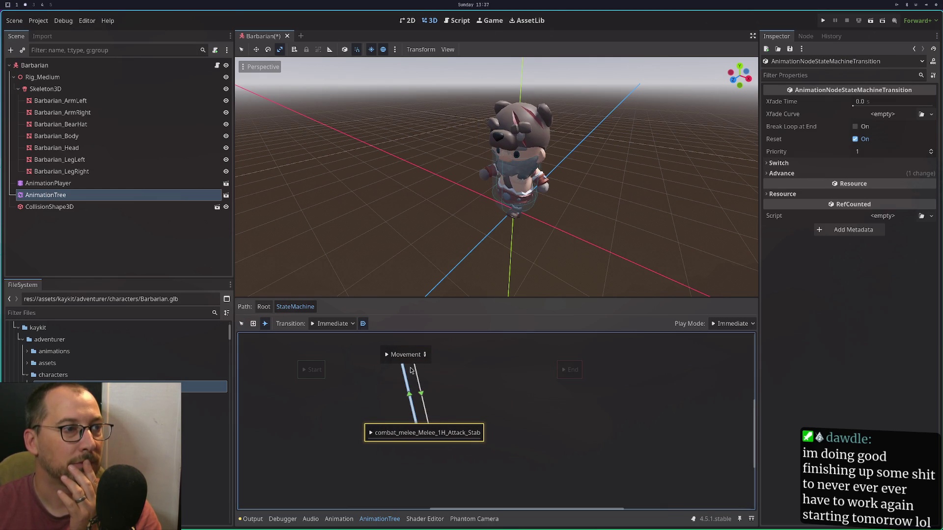
{"action": "right_click", "coordinate": [388, 358]}
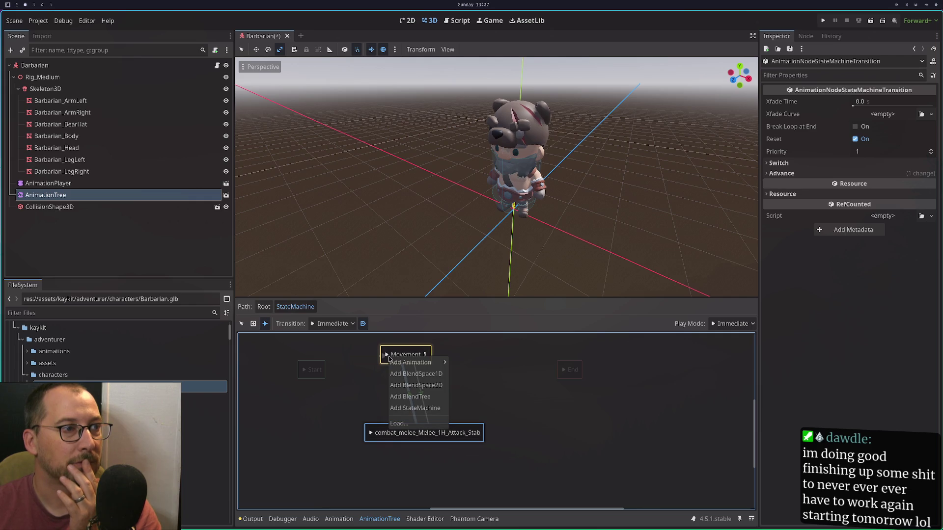
{"action": "left_click", "coordinate": [330, 352]}
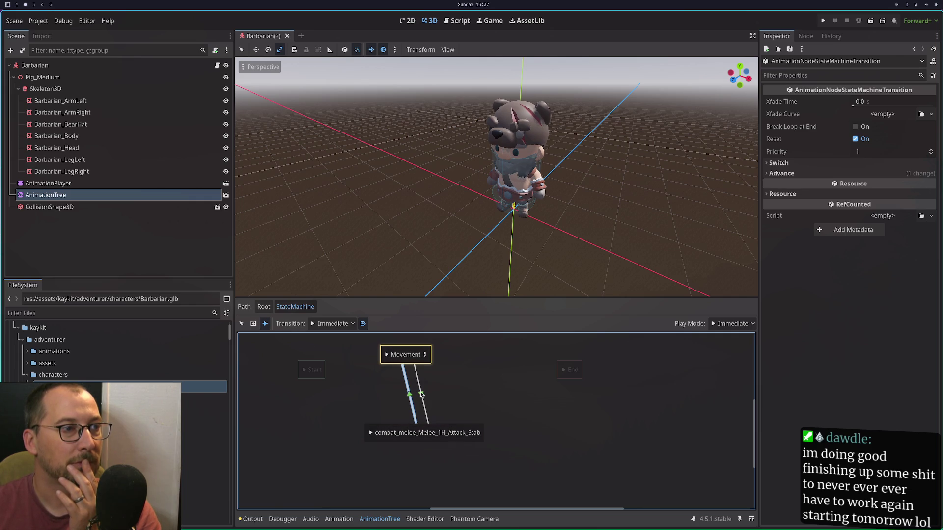
{"action": "left_click", "coordinate": [241, 324]}
{"action": "left_click", "coordinate": [422, 396]}
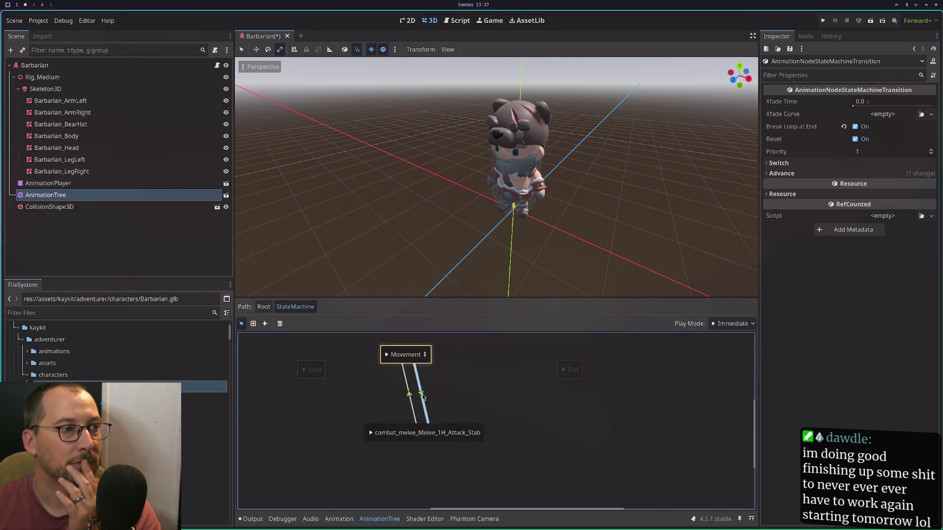
{"action": "left_click", "coordinate": [409, 395]}
{"action": "left_click", "coordinate": [863, 127]}
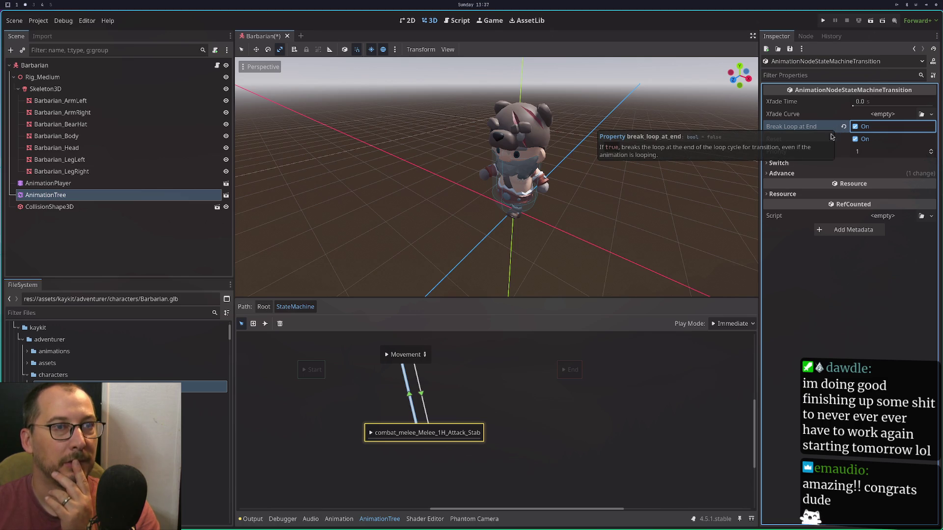
Switch play mode to Travel and delete the Movement→stab transition.
{"action": "left_click", "coordinate": [731, 324]}
{"action": "left_click", "coordinate": [729, 348]}
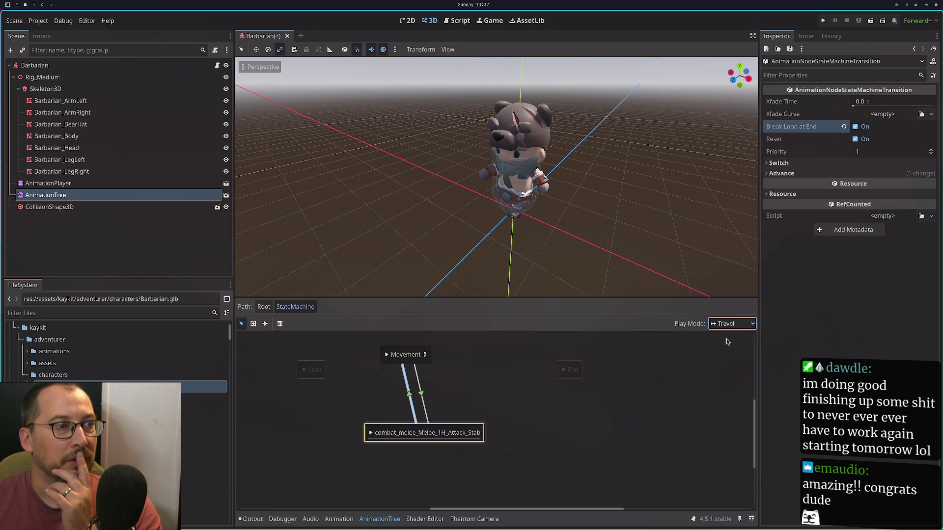
{"action": "left_click", "coordinate": [423, 395]}
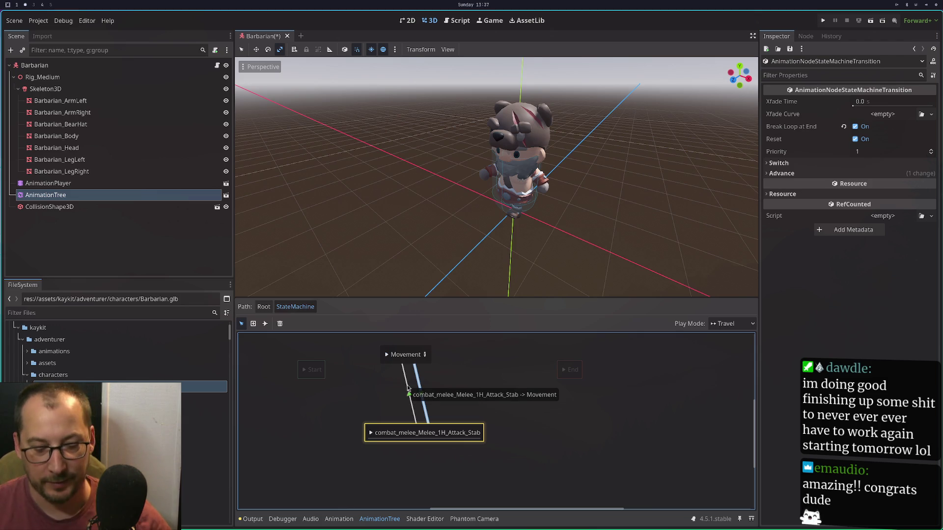
{"action": "key", "text": "Delete"}
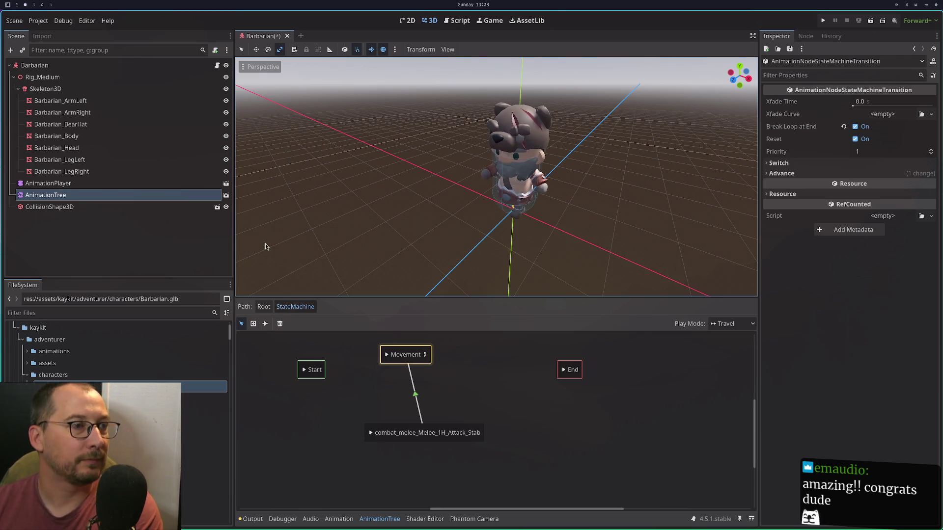
{"action": "left_click", "coordinate": [313, 370]}
Move the Start state left and connect it to Movement.
{"action": "mouse_move", "coordinate": [313, 370]}
{"action": "left_mouse_down"}
{"action": "mouse_move", "coordinate": [291, 370]}
{"action": "mouse_move", "coordinate": [391, 354]}
{"action": "left_mouse_up"}
{"action": "left_click", "coordinate": [265, 324]}
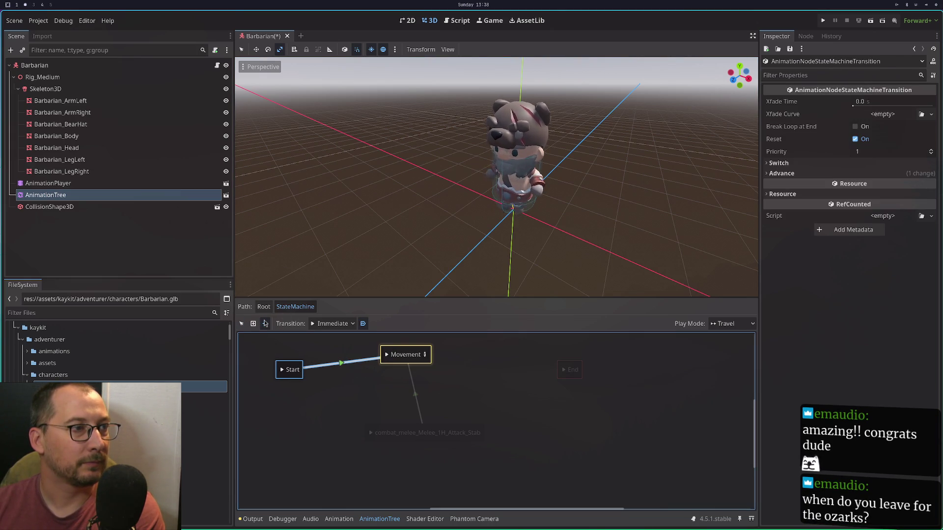
{"action": "right_click", "coordinate": [452, 431]}
{"action": "left_click", "coordinate": [416, 381]}
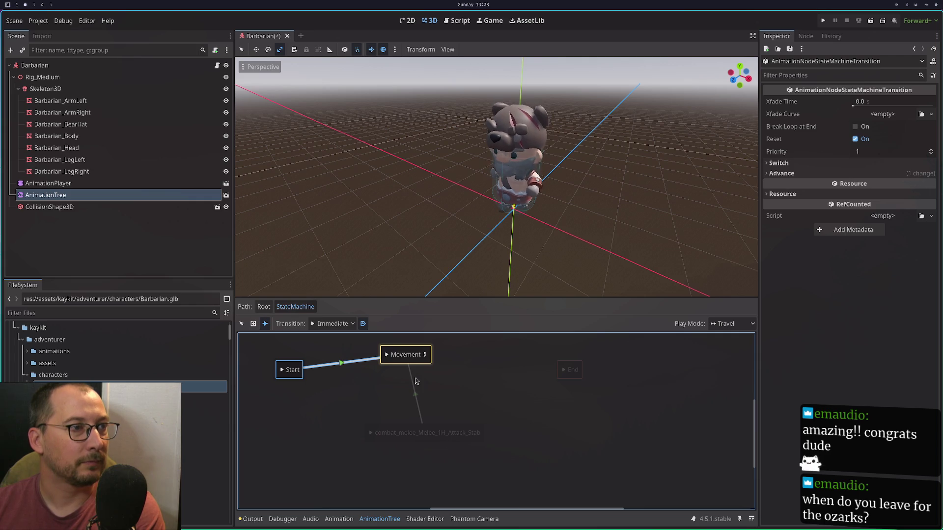
Delete the transition between Movement and the stab state.
{"action": "left_click", "coordinate": [242, 323]}
{"action": "left_click", "coordinate": [416, 386]}
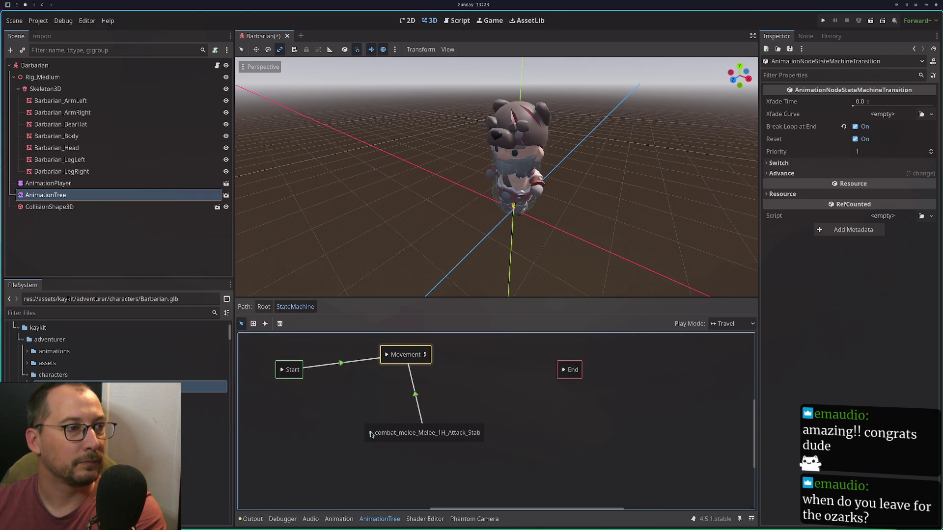
{"action": "key", "text": "Delete"}
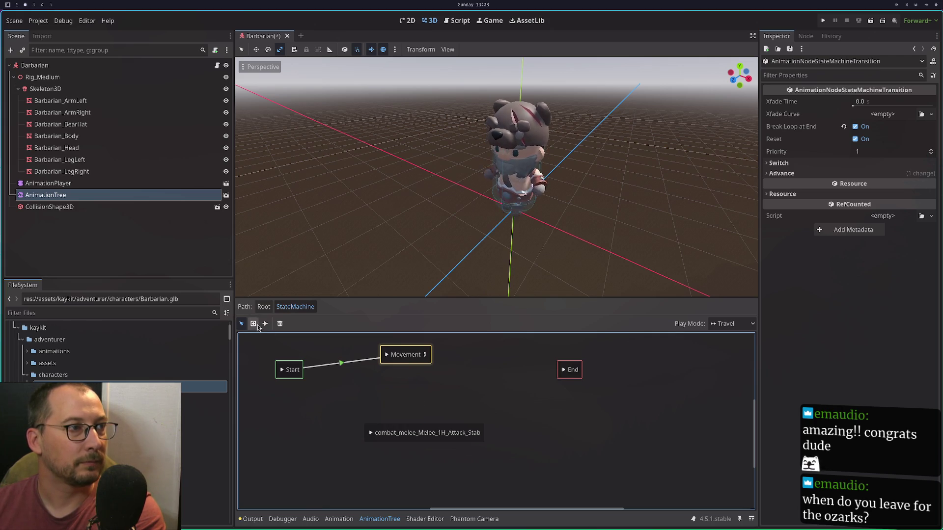
Align Movement level with Start and link the stab state to End.
{"action": "left_click_drag", "start_coordinate": [413, 362], "coordinate": [401, 433]}
{"action": "left_click", "coordinate": [265, 324]}
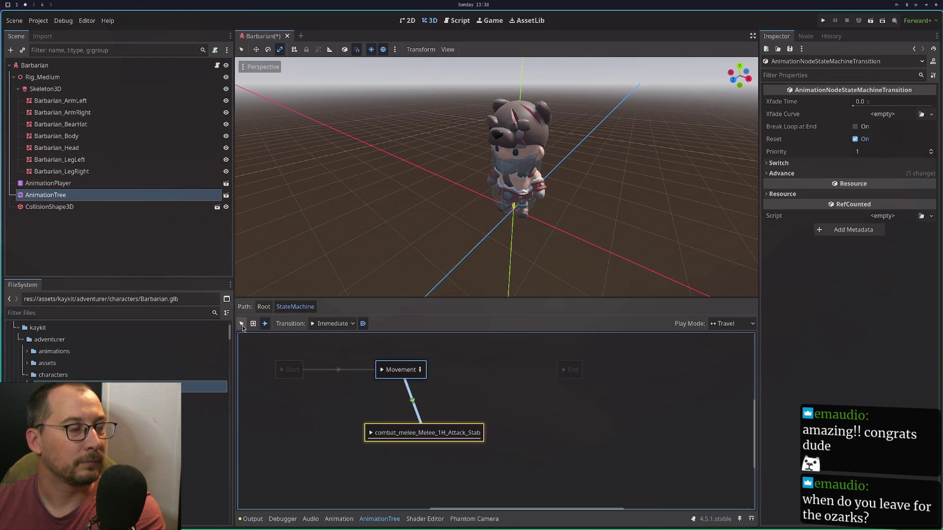
{"action": "left_click_drag", "start_coordinate": [482, 426], "coordinate": [579, 376]}
Delete the stab→End and Start→Movement transitions.
{"action": "right_click", "coordinate": [283, 370]}
{"action": "key", "text": "Escape"}
{"action": "left_click", "coordinate": [289, 371]}
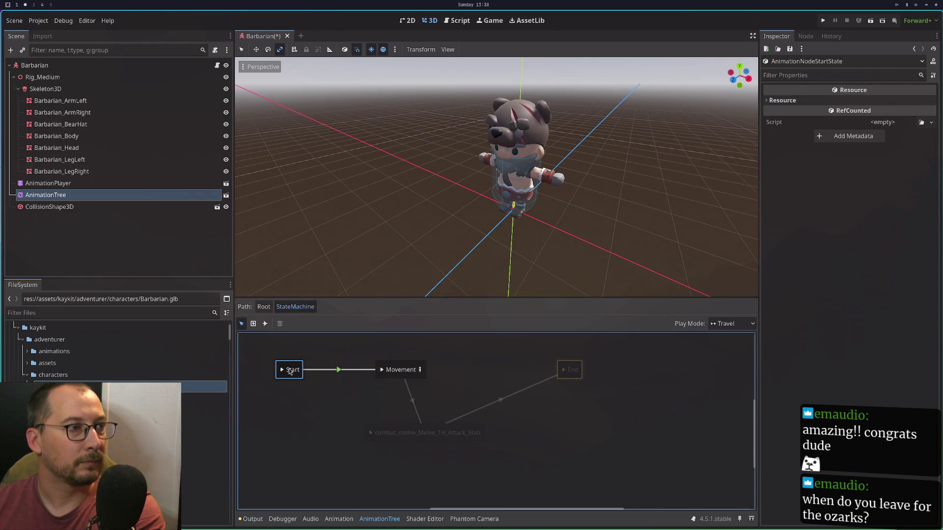
{"action": "left_click", "coordinate": [382, 372]}
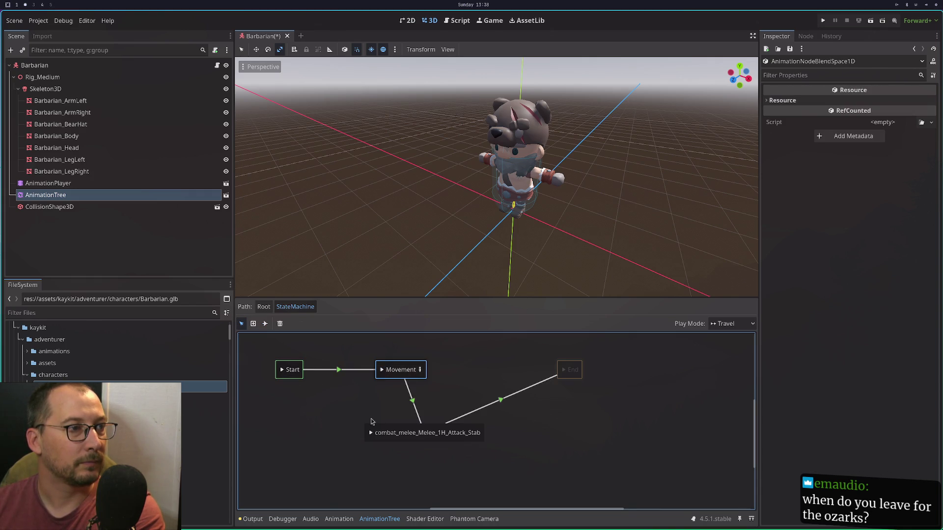
{"action": "left_click", "coordinate": [495, 403]}
{"action": "key", "text": "Delete"}
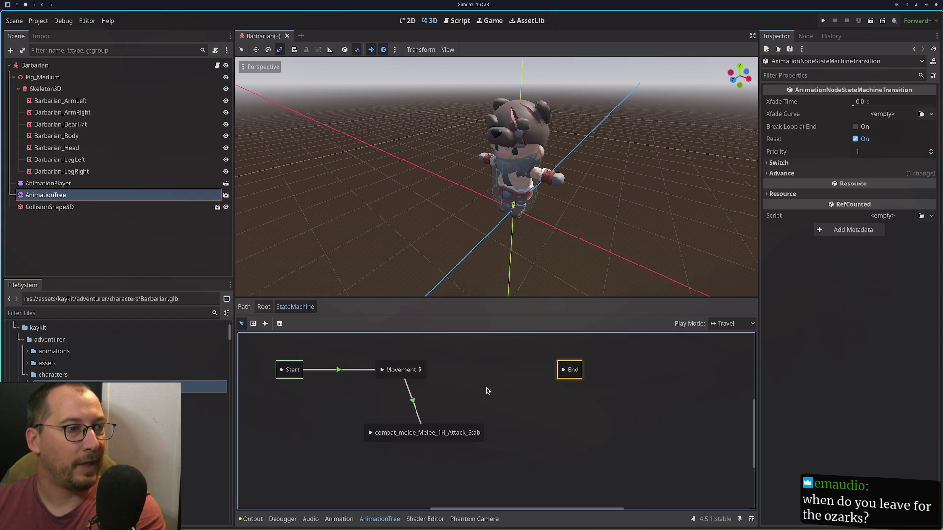
{"action": "left_click", "coordinate": [331, 370]}
{"action": "key", "text": "Delete"}
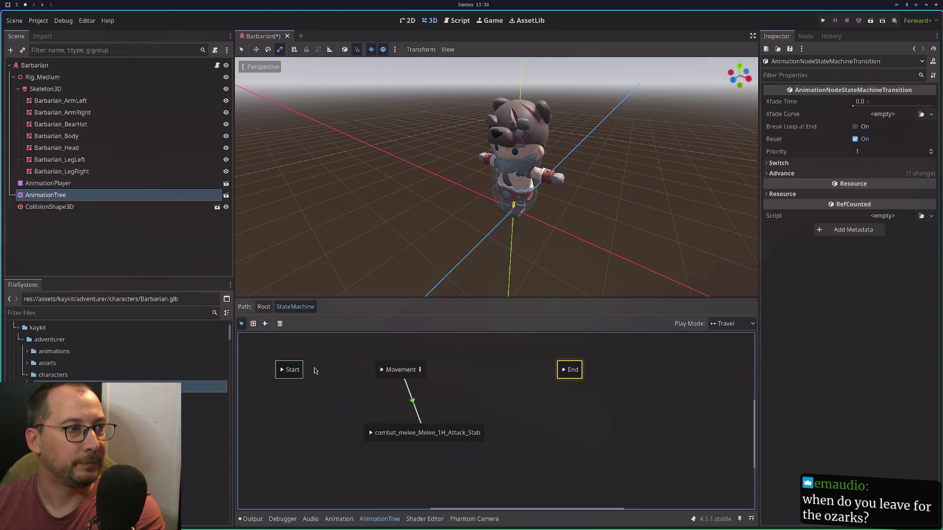
Preview the stab state and redraw the Start→Movement transition.
{"action": "left_click", "coordinate": [288, 366]}
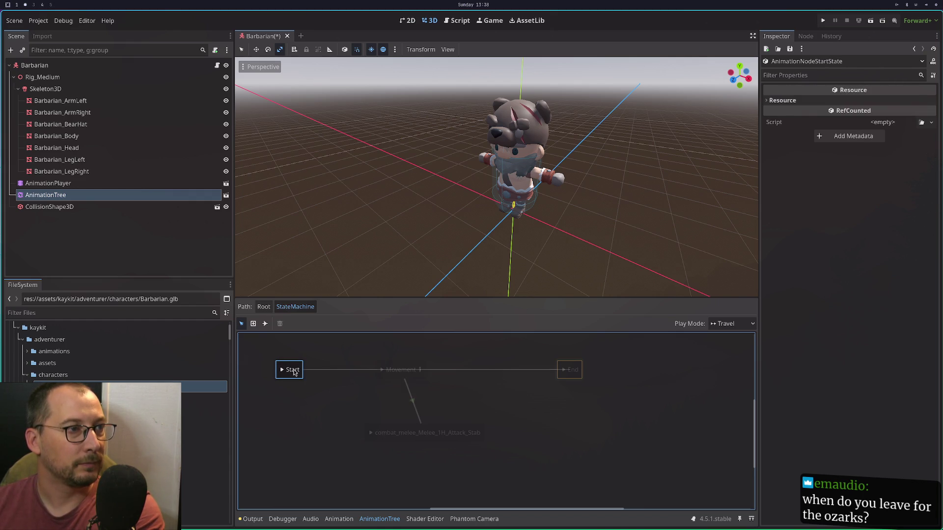
{"action": "left_click", "coordinate": [382, 370]}
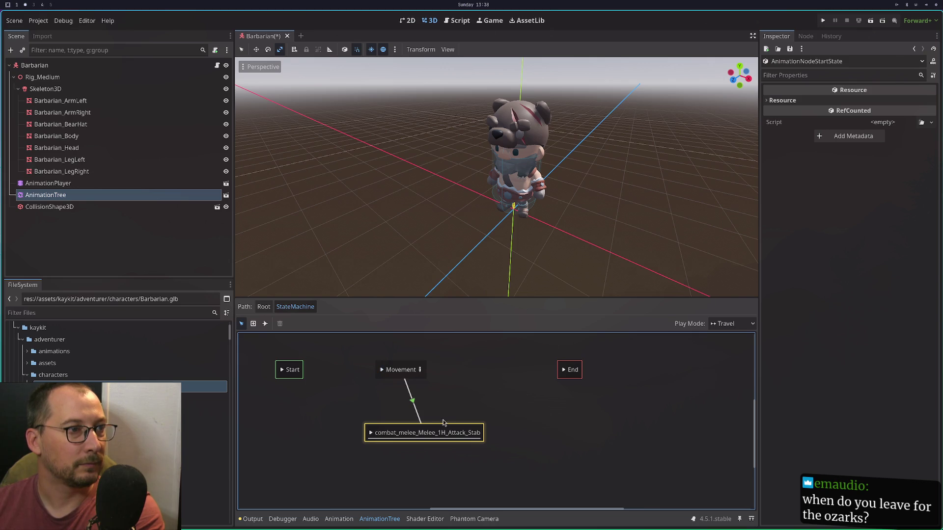
{"action": "left_click_drag", "start_coordinate": [457, 425], "coordinate": [420, 344]}
{"action": "left_click", "coordinate": [264, 324]}
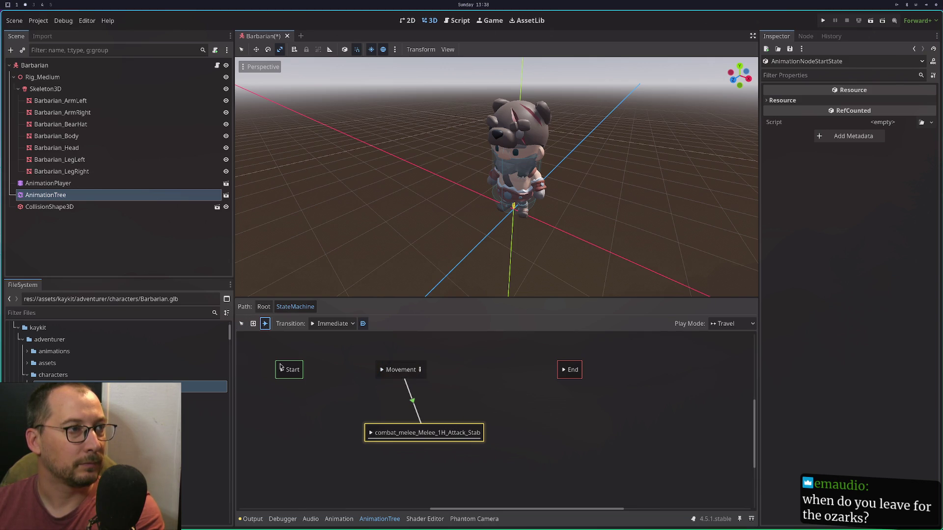
{"action": "left_click_drag", "start_coordinate": [289, 374], "coordinate": [384, 376]}
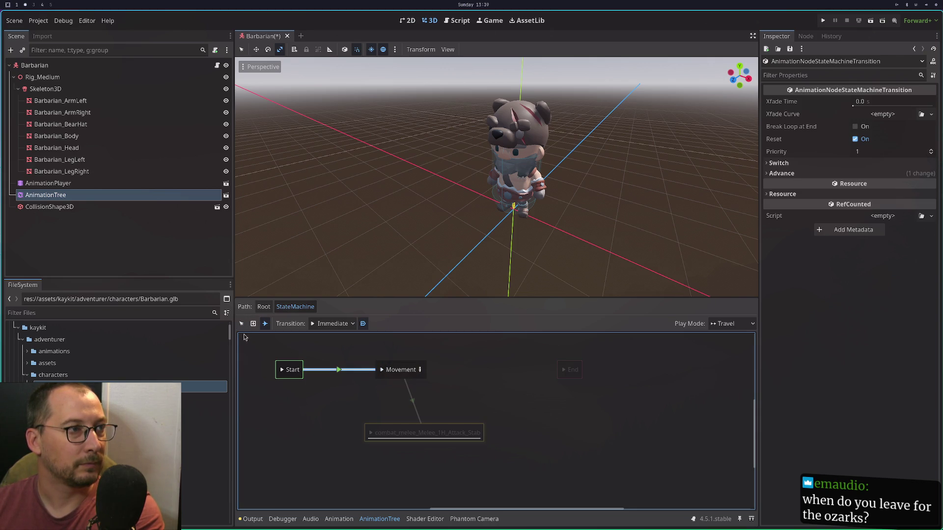
{"action": "left_click", "coordinate": [264, 326]}
{"action": "mouse_move", "coordinate": [388, 431]}
{"action": "left_mouse_down"}
{"action": "mouse_move", "coordinate": [294, 398]}
{"action": "mouse_move", "coordinate": [290, 376]}
{"action": "left_mouse_up"}
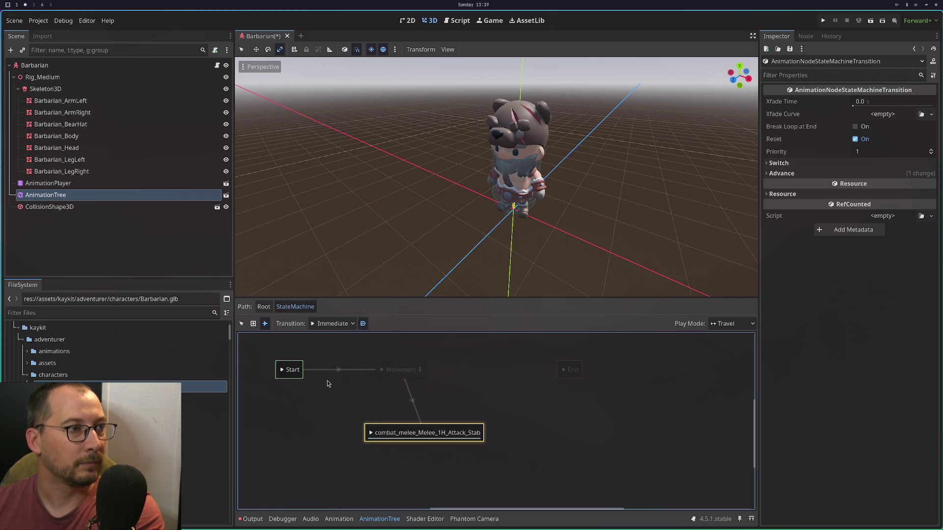
Check the stab state and Start→Movement transition, then switch to the empty desktop workspace.
{"action": "left_click", "coordinate": [383, 372]}
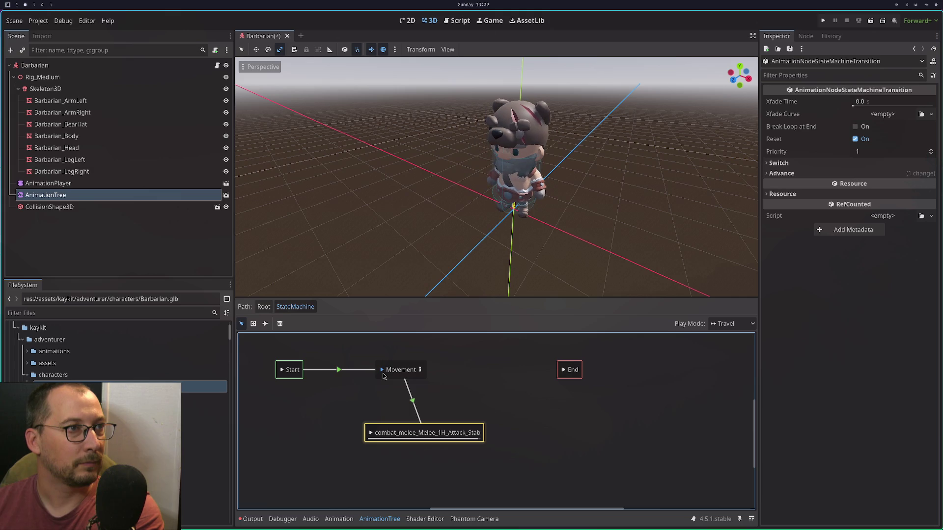
{"action": "left_click", "coordinate": [367, 434]}
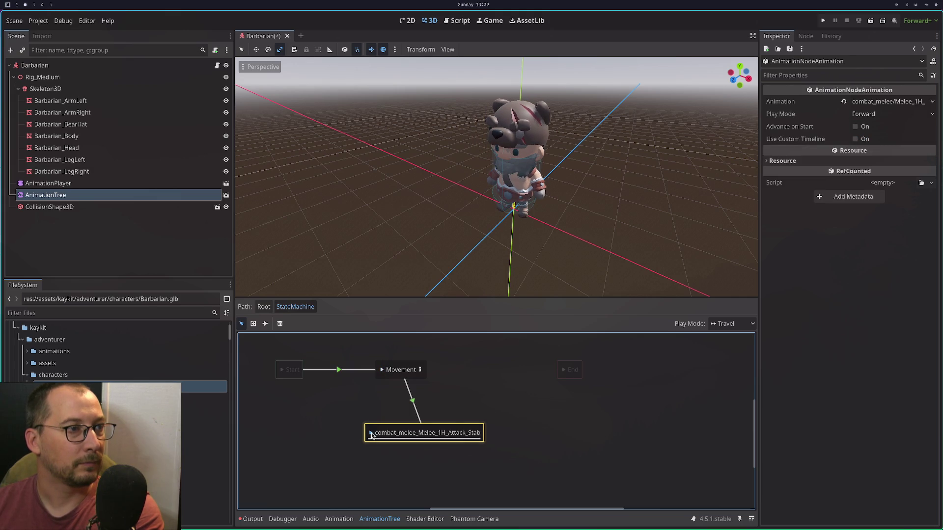
{"action": "left_click", "coordinate": [330, 370]}
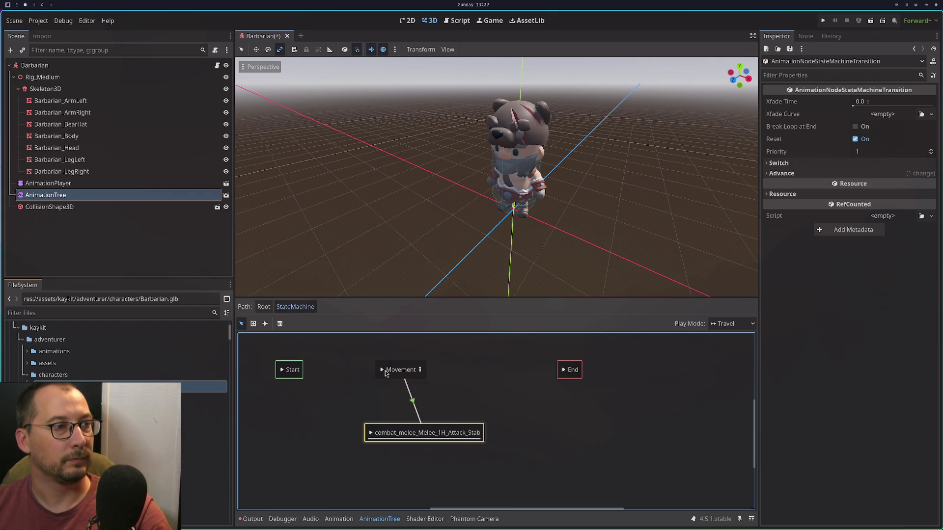
{"action": "key", "text": "super+3"}
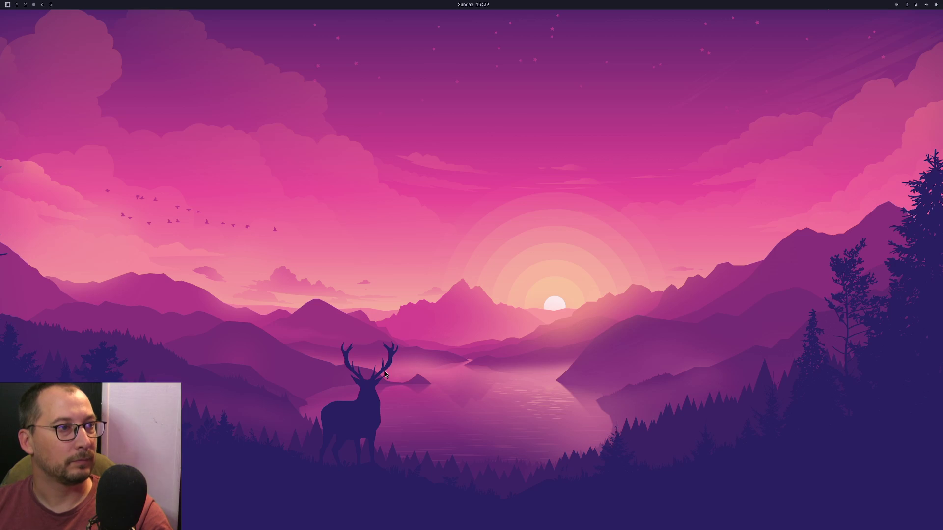
Restore Chromium's previous tabs, bringing back the Godot 'Using AnimationTree' docs page.
{"action": "key", "text": "super+1"}
{"action": "key", "text": "super+2"}
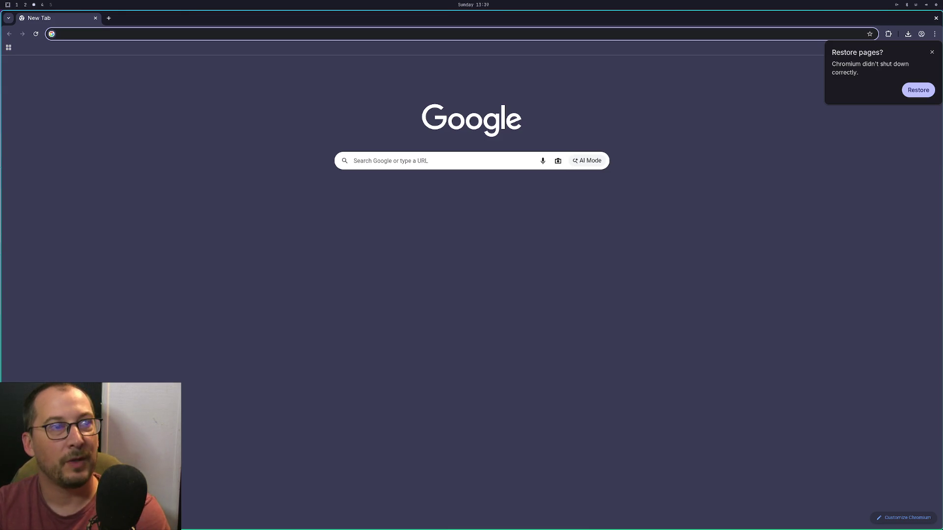
{"action": "left_click", "coordinate": [918, 90]}
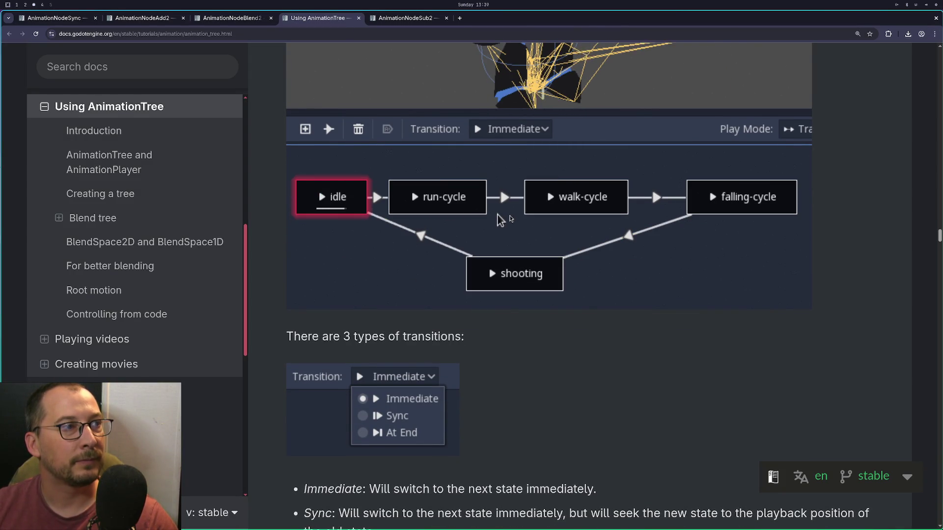
Scroll up to the docs' idle/run/walk state machine example, then return to the Godot editor.
{"action": "scroll", "coordinate": [522, 263], "scroll_direction": "up", "scroll_amount": 3}
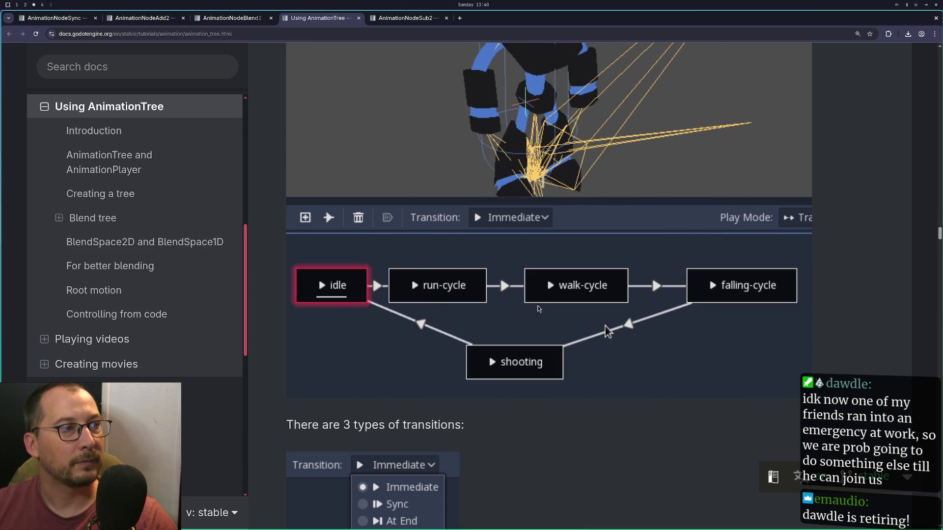
{"action": "scroll", "coordinate": [539, 308], "scroll_direction": "up", "scroll_amount": 3}
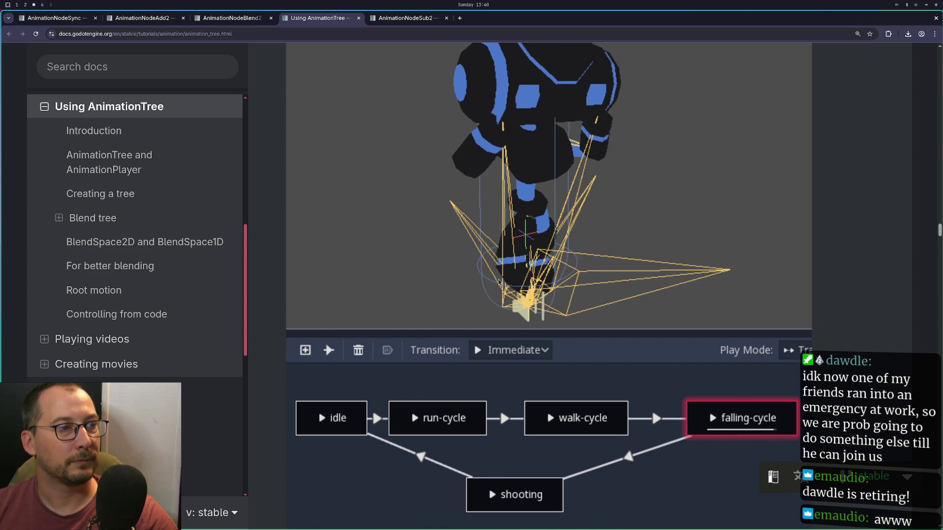
{"action": "key", "text": "super+1"}
{"action": "key", "text": "super+2"}
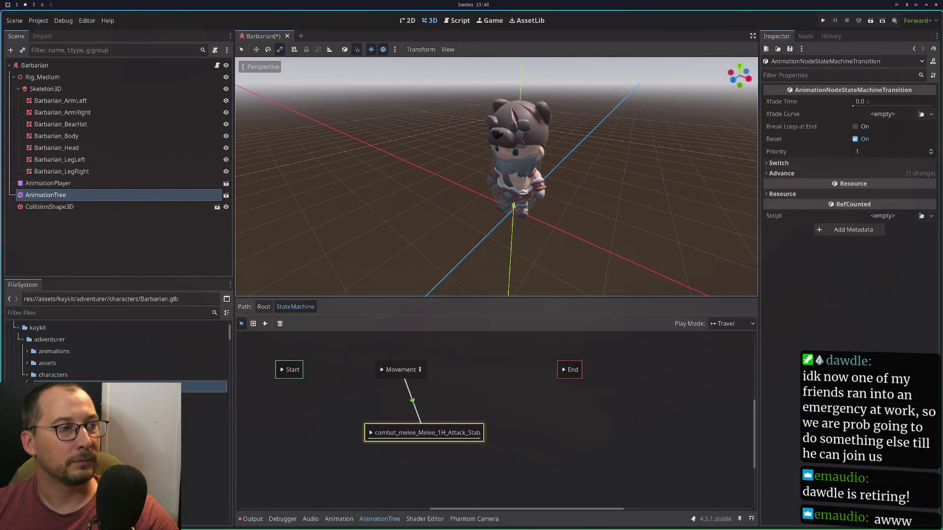
{"action": "key", "text": "super+3"}
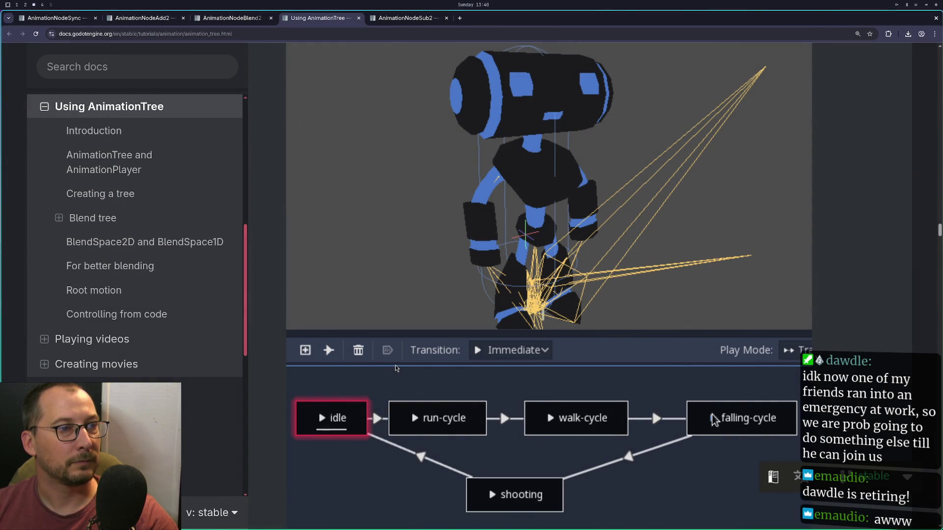
{"action": "key", "text": "super+2"}
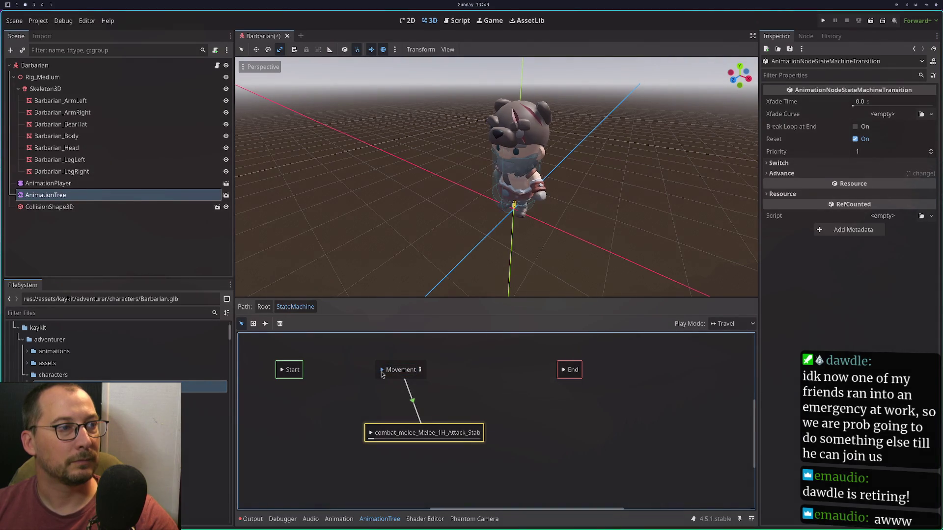
Delete the Movement→attack transition and turn on Break Loop at End.
{"action": "left_click", "coordinate": [382, 373]}
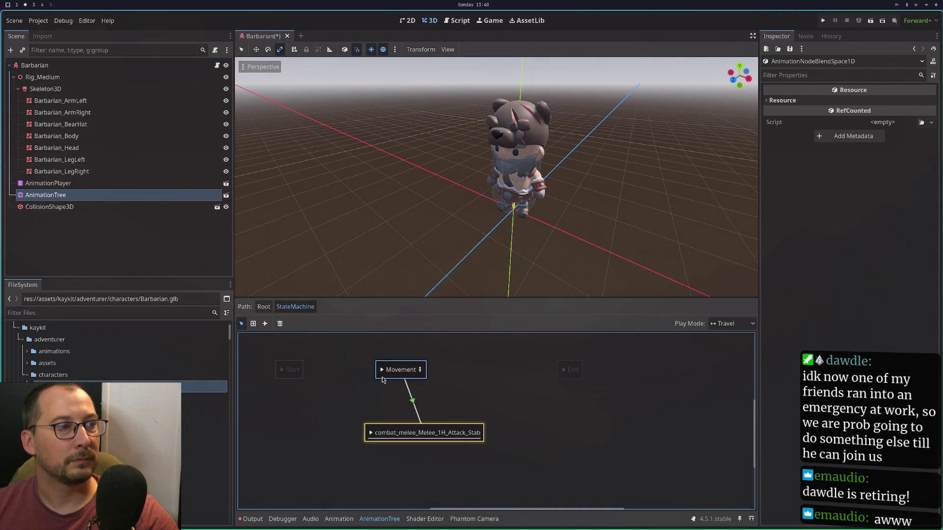
{"action": "left_click", "coordinate": [413, 402]}
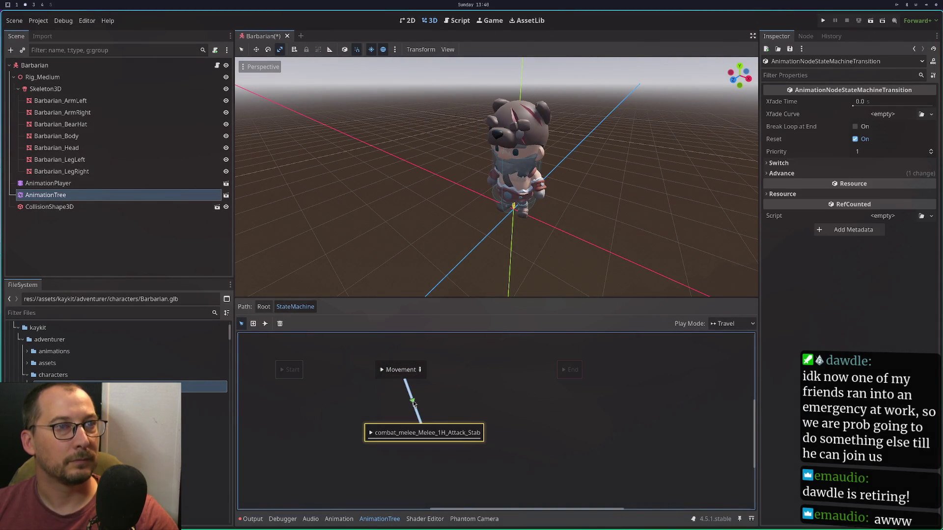
{"action": "key", "text": "Delete"}
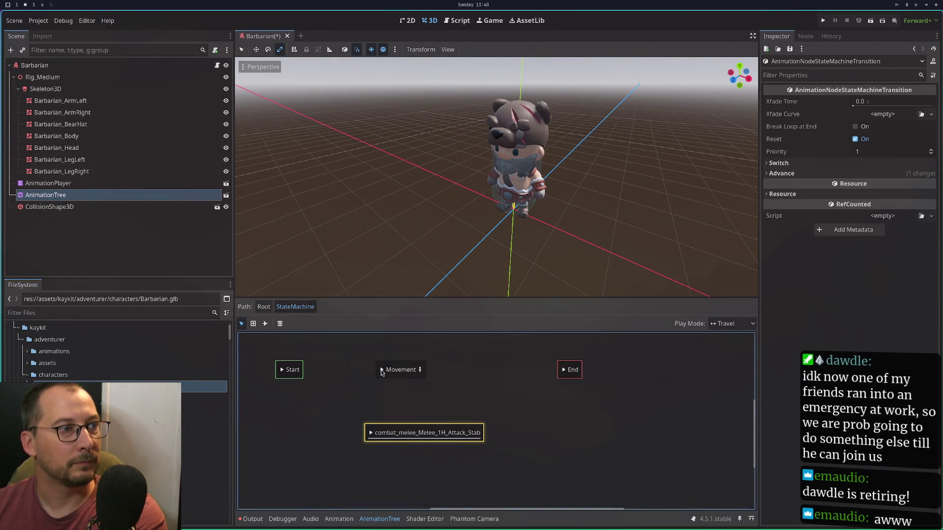
{"action": "left_click", "coordinate": [382, 372]}
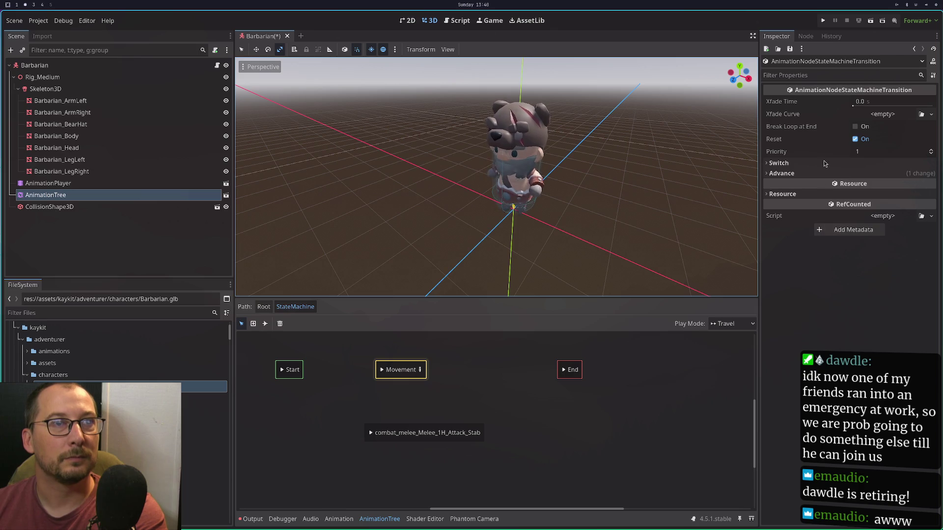
{"action": "mouse_move", "coordinate": [817, 129]}
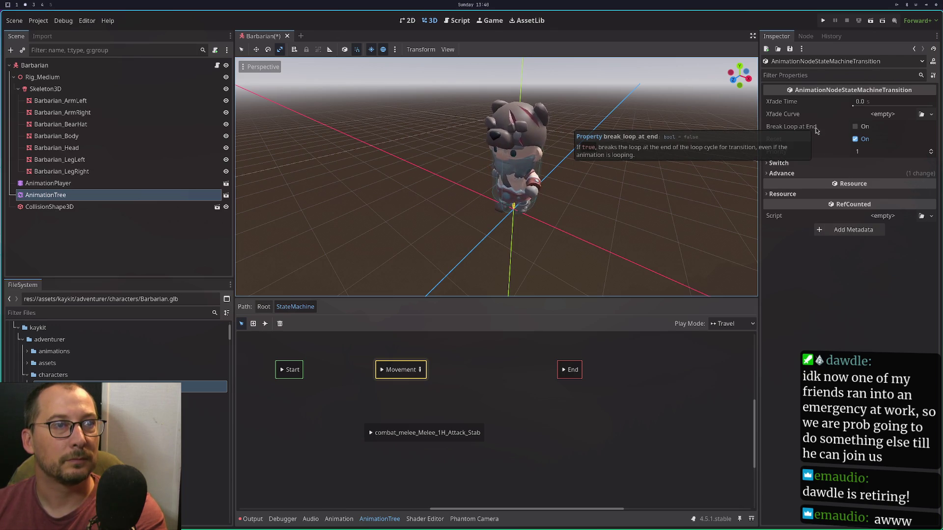
{"action": "left_click", "coordinate": [855, 127]}
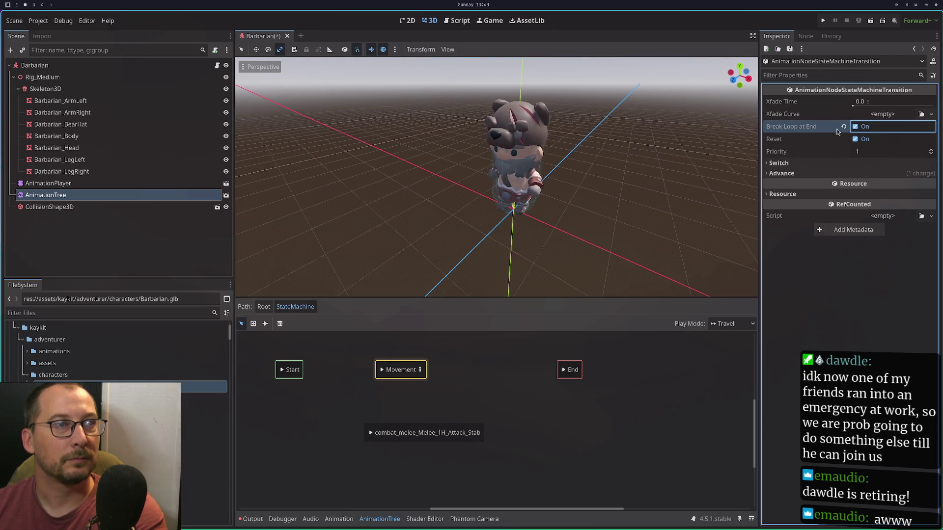
Pick the Connect Nodes tool with Immediate transition type, then switch to the terminal workspace.
{"action": "left_click", "coordinate": [436, 377]}
{"action": "left_click", "coordinate": [393, 377]}
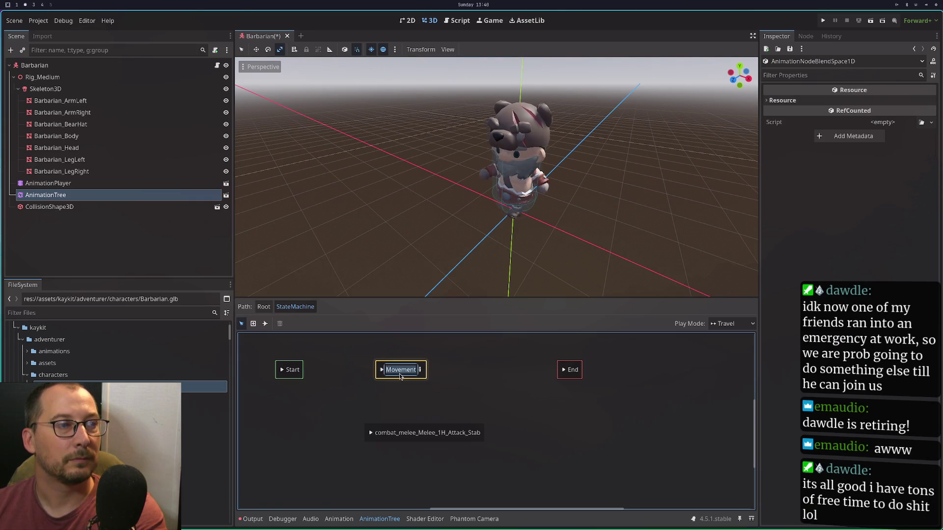
{"action": "left_click", "coordinate": [273, 287]}
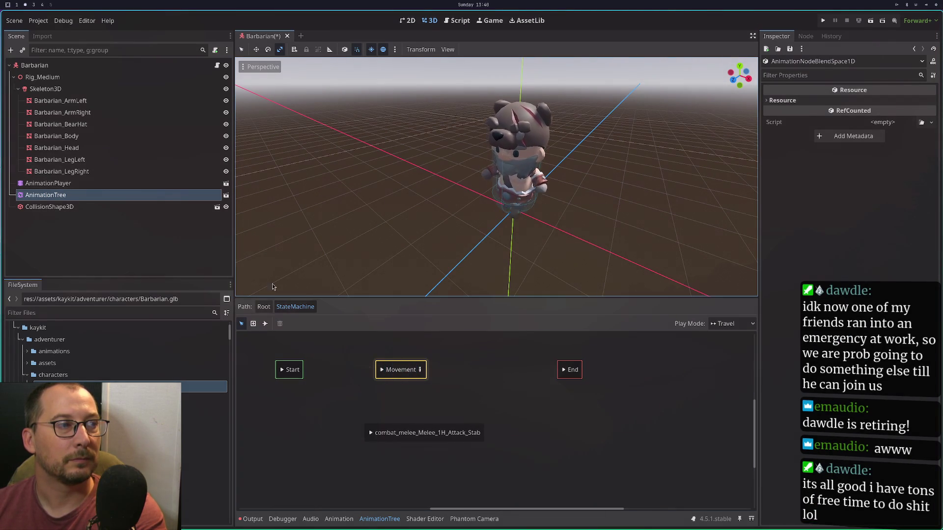
{"action": "left_click", "coordinate": [254, 324]}
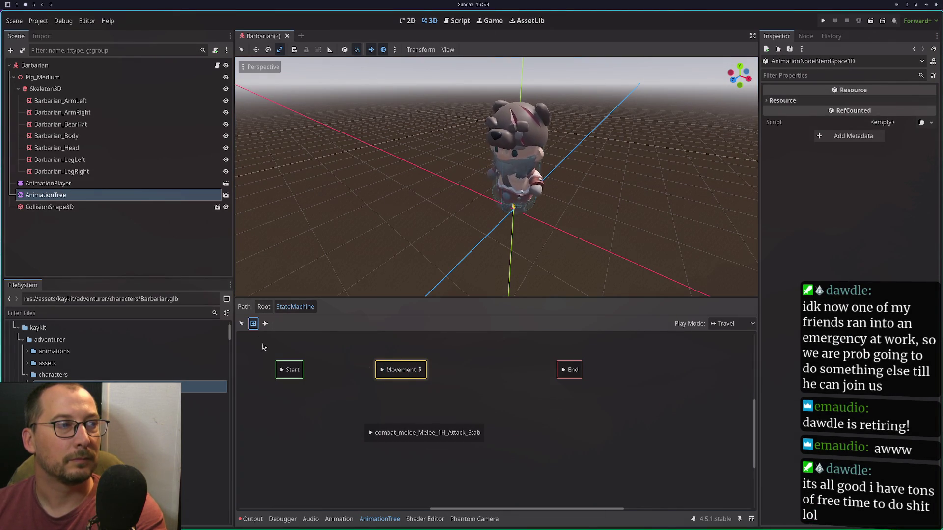
{"action": "left_click", "coordinate": [313, 354]}
{"action": "left_click", "coordinate": [264, 323]}
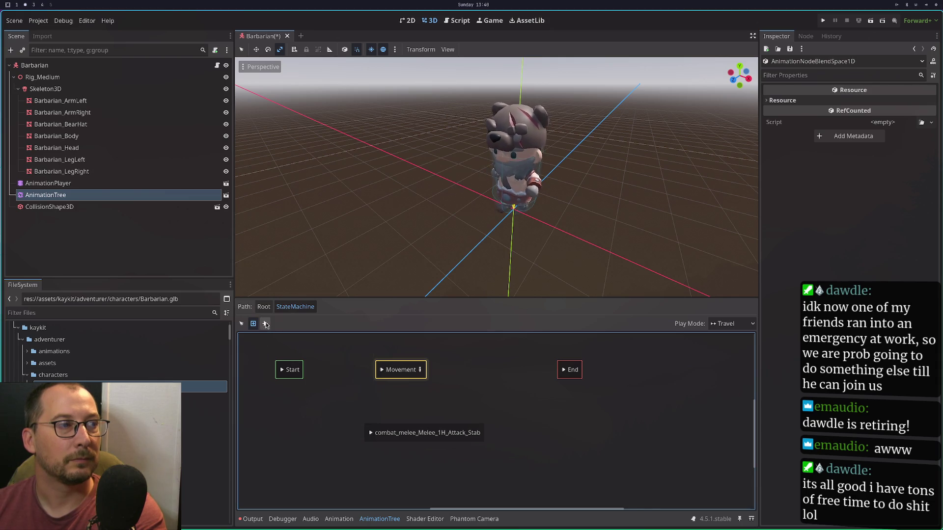
{"action": "left_click", "coordinate": [265, 323]}
{"action": "left_click", "coordinate": [332, 324]}
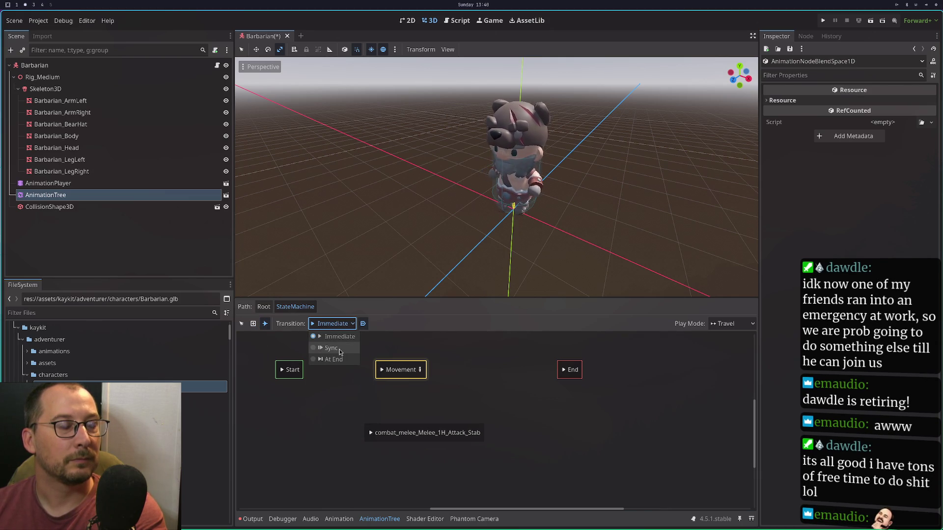
{"action": "left_click", "coordinate": [415, 321]}
{"action": "key", "text": "super+4"}
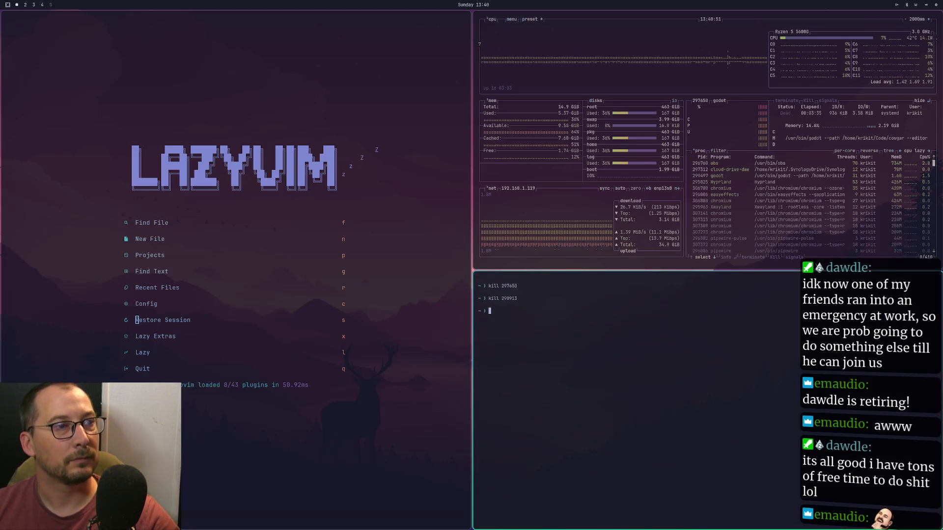
Glance at the AnimationTree docs in the browser and return to the Godot editor.
{"action": "key", "text": "super+2"}
{"action": "key", "text": "super+3"}
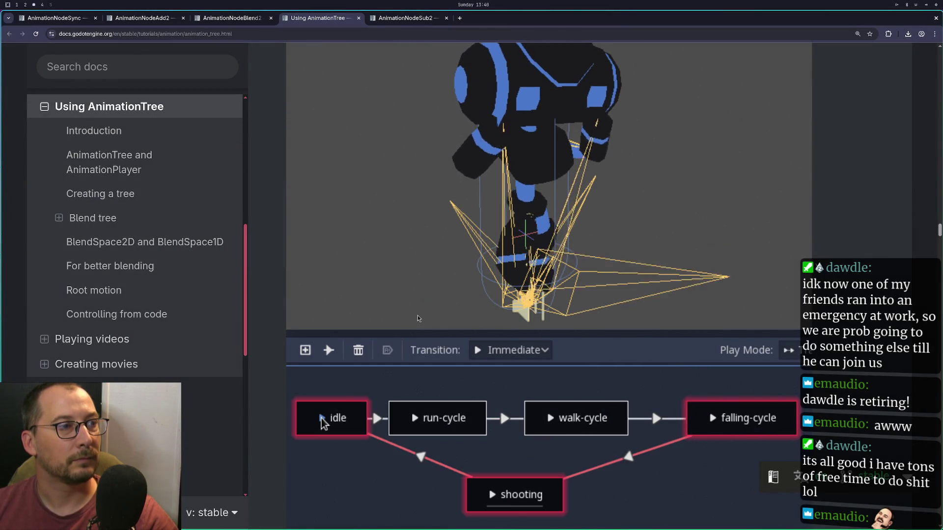
{"action": "key", "text": "super+1"}
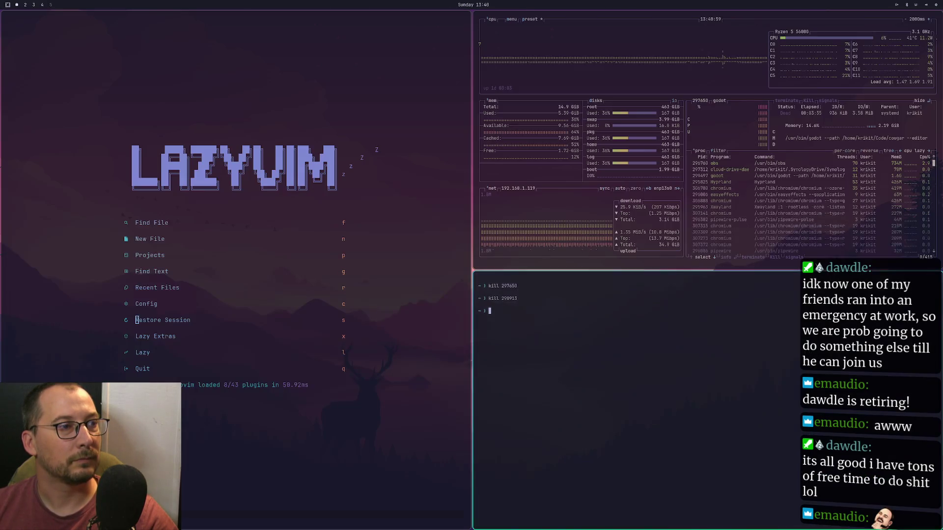
{"action": "key", "text": "super+2"}
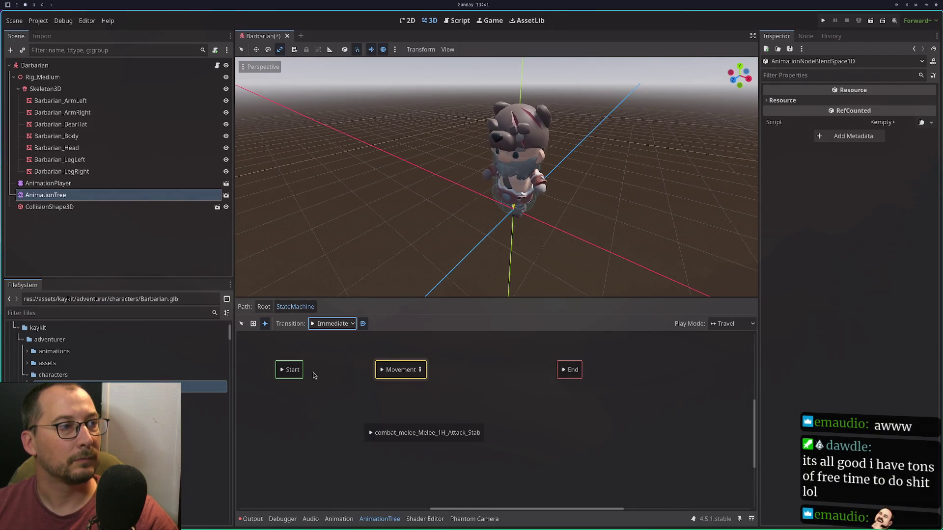
Connect Movement to the stab attack state and make new transitions At End.
{"action": "left_click_drag", "start_coordinate": [398, 381], "coordinate": [420, 439]}
{"action": "right_click", "coordinate": [396, 371]}
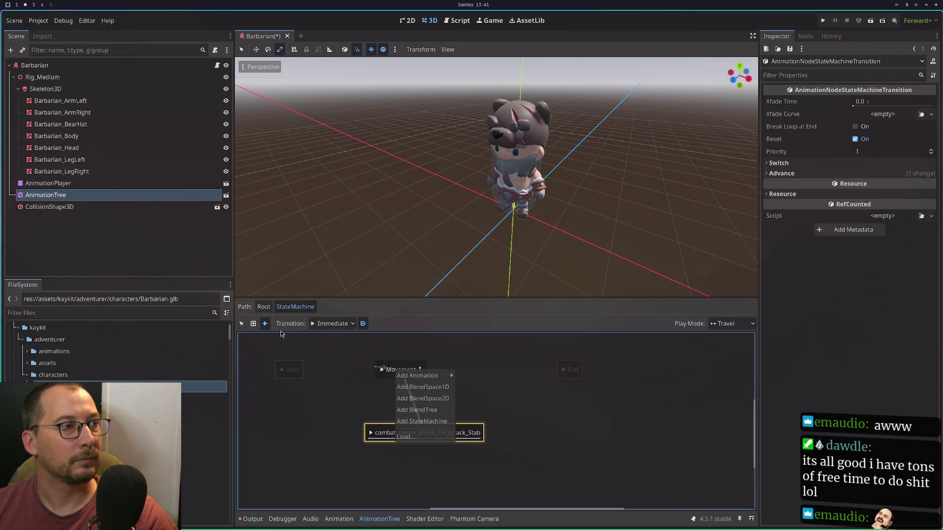
{"action": "left_click", "coordinate": [326, 325]}
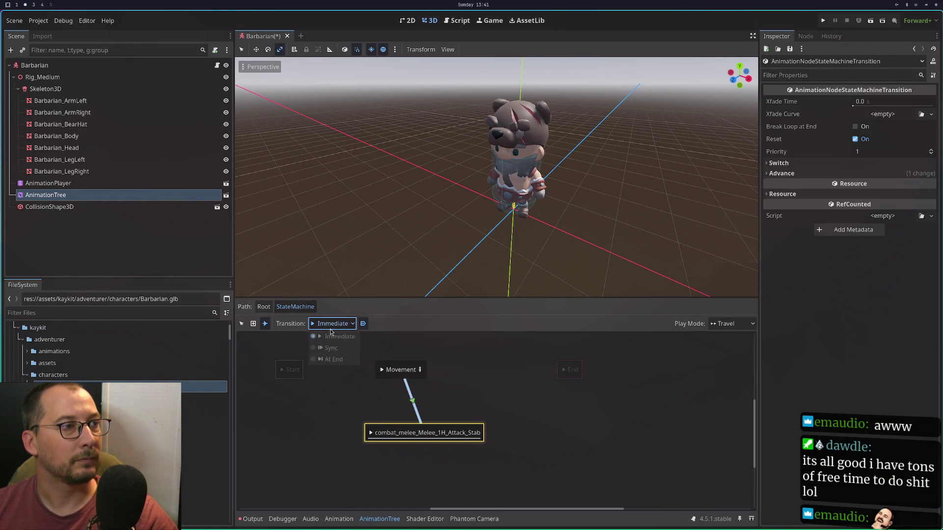
{"action": "left_click", "coordinate": [331, 350]}
{"action": "left_click", "coordinate": [329, 325]}
{"action": "left_click", "coordinate": [332, 364]}
Retry the Movement-to-stab connection, dismiss the already-exists warning, and go to the AnimationTree docs.
{"action": "left_click", "coordinate": [386, 383]}
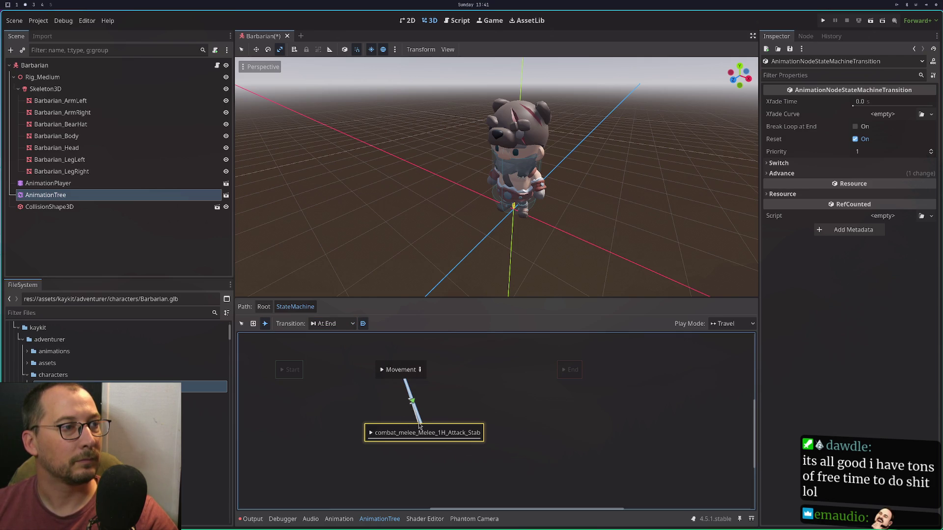
{"action": "left_click_drag", "start_coordinate": [406, 430], "coordinate": [408, 430]}
{"action": "left_click", "coordinate": [467, 288]}
{"action": "key", "text": "super+3"}
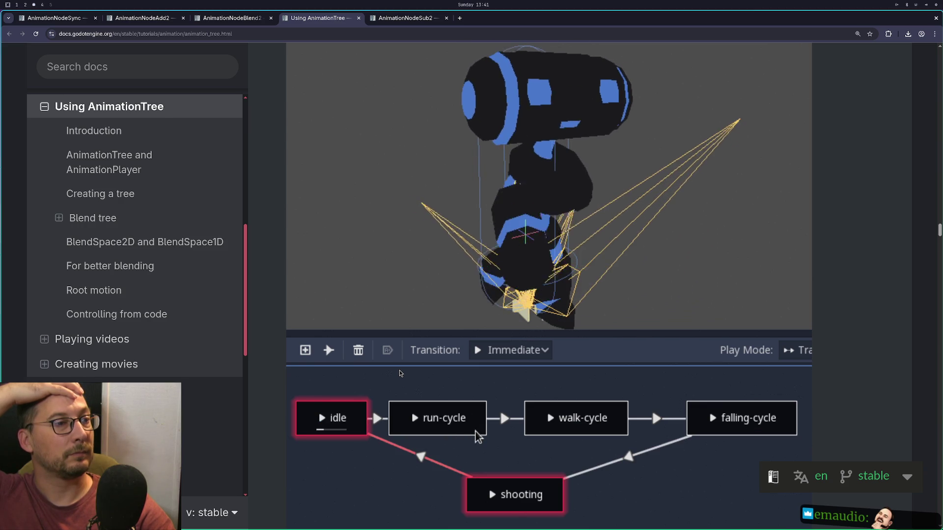
Return to the Godot editor and dismiss the add-node and context menus in the state graph.
{"action": "key", "text": "super+1"}
{"action": "key", "text": "super+2"}
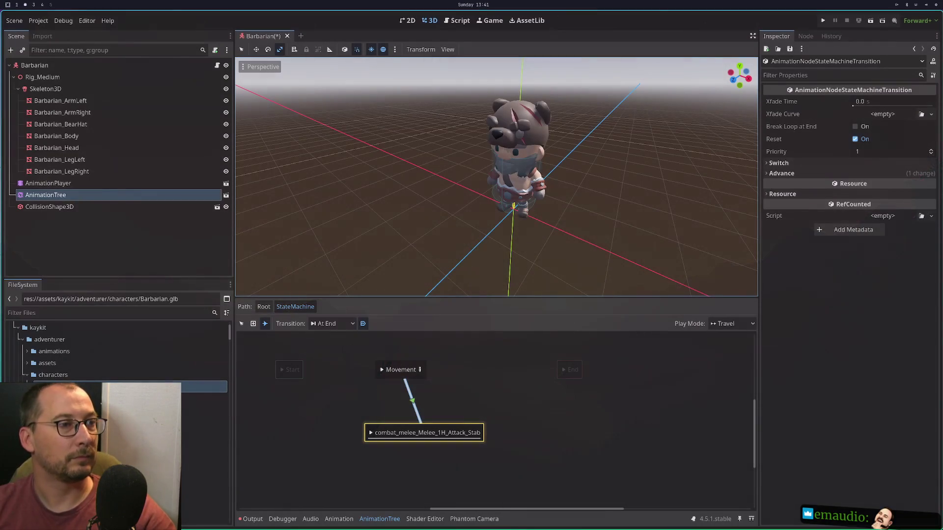
{"action": "right_click", "coordinate": [403, 386]}
{"action": "left_click", "coordinate": [389, 382]}
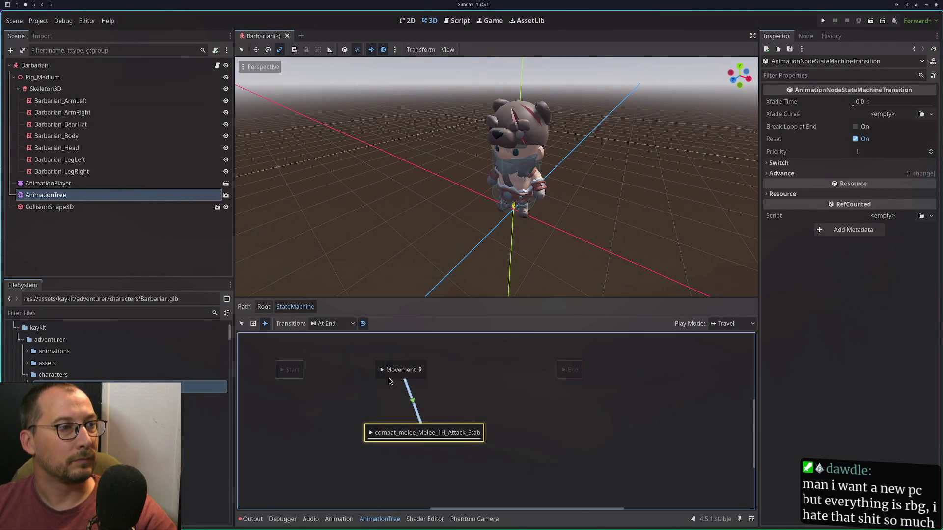
{"action": "right_click", "coordinate": [387, 369]}
{"action": "left_click", "coordinate": [363, 377]}
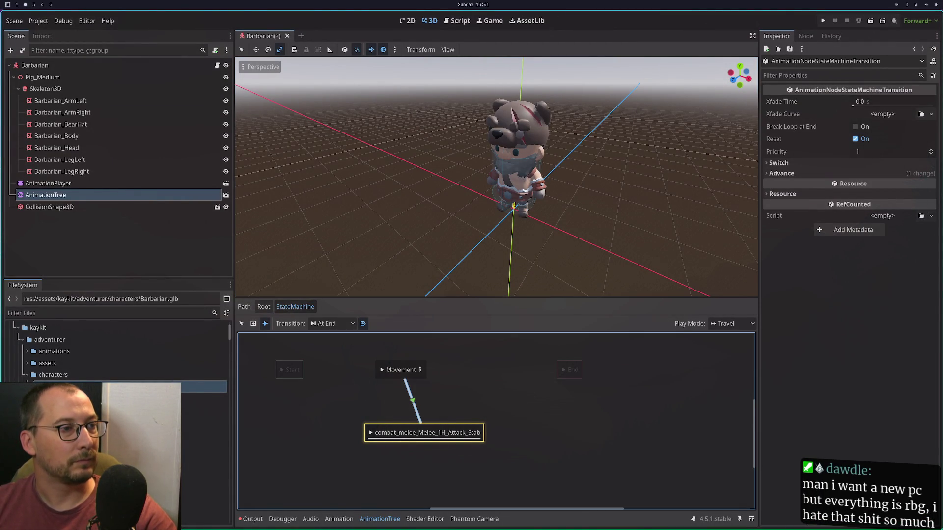
Read the three transition types in the AnimationTree docs, then return to the Godot editor.
{"action": "key", "text": "super+3"}
{"action": "scroll", "coordinate": [439, 358], "scroll_direction": "down", "scroll_amount": 10}
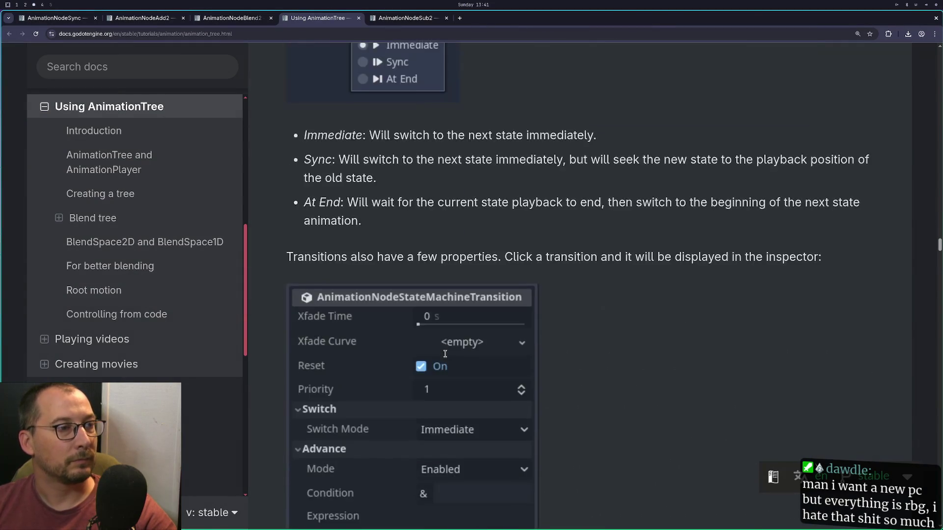
{"action": "scroll", "coordinate": [445, 353], "scroll_direction": "down", "scroll_amount": 5}
{"action": "scroll", "coordinate": [445, 354], "scroll_direction": "up", "scroll_amount": 8}
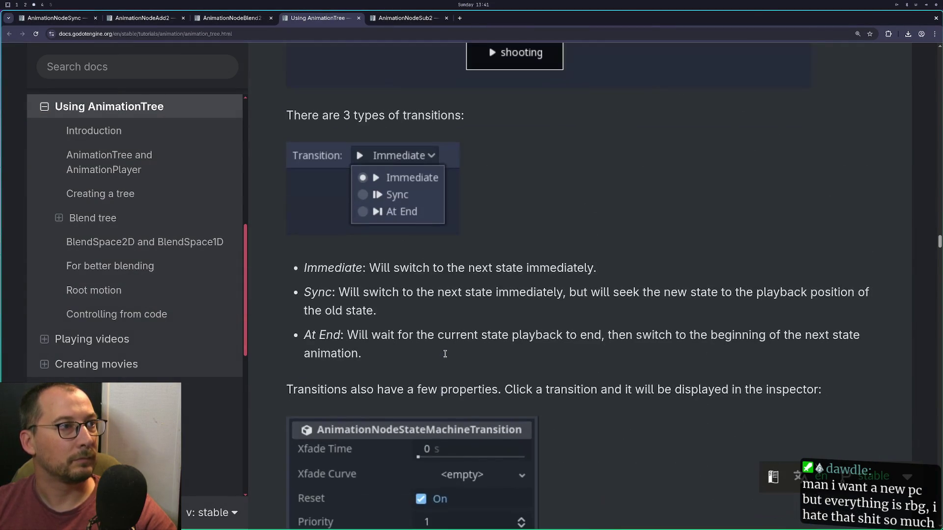
{"action": "scroll", "coordinate": [445, 353], "scroll_direction": "up", "scroll_amount": 5}
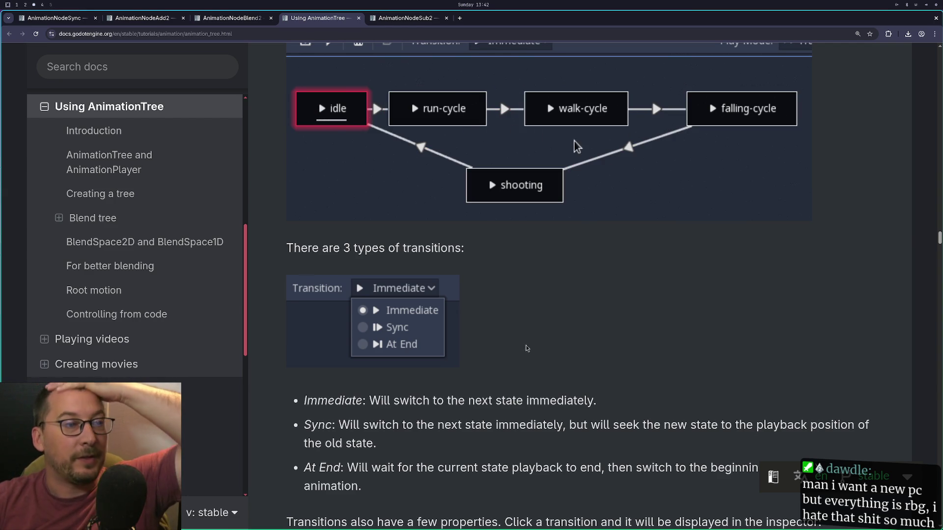
{"action": "scroll", "coordinate": [521, 326], "scroll_direction": "down", "scroll_amount": 2}
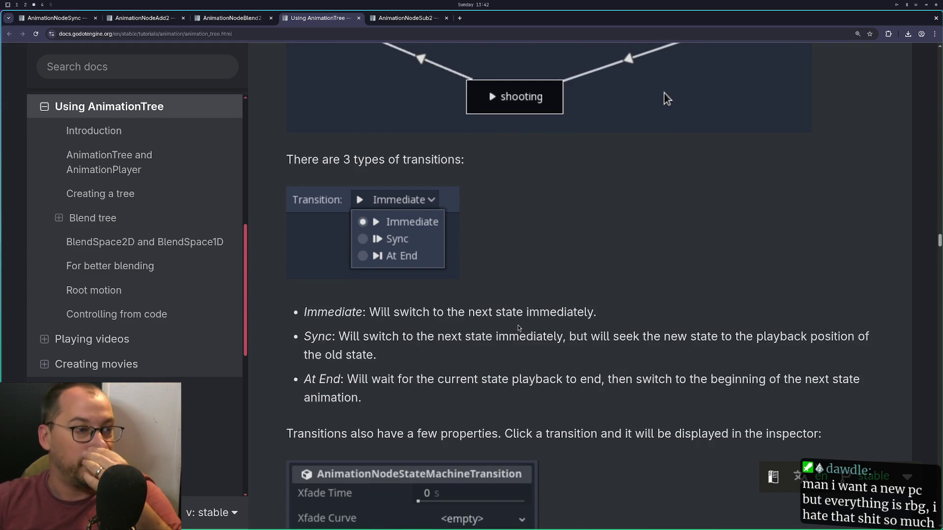
{"action": "key", "text": "super+1"}
{"action": "key", "text": "super+2"}
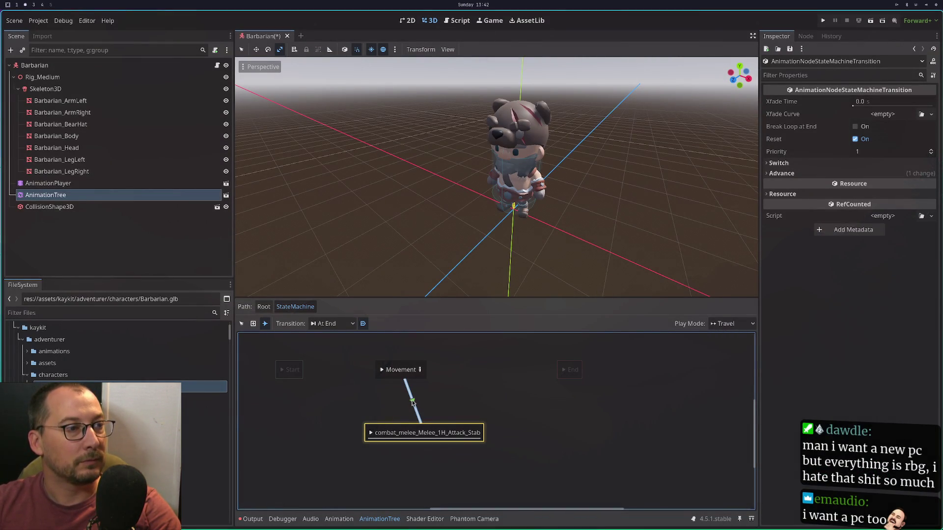
Keep At End as the transition type and delete the existing Movement-to-stab transition.
{"action": "left_click", "coordinate": [327, 324]}
{"action": "left_click", "coordinate": [330, 347]}
{"action": "left_click", "coordinate": [331, 326]}
{"action": "left_click", "coordinate": [330, 358]}
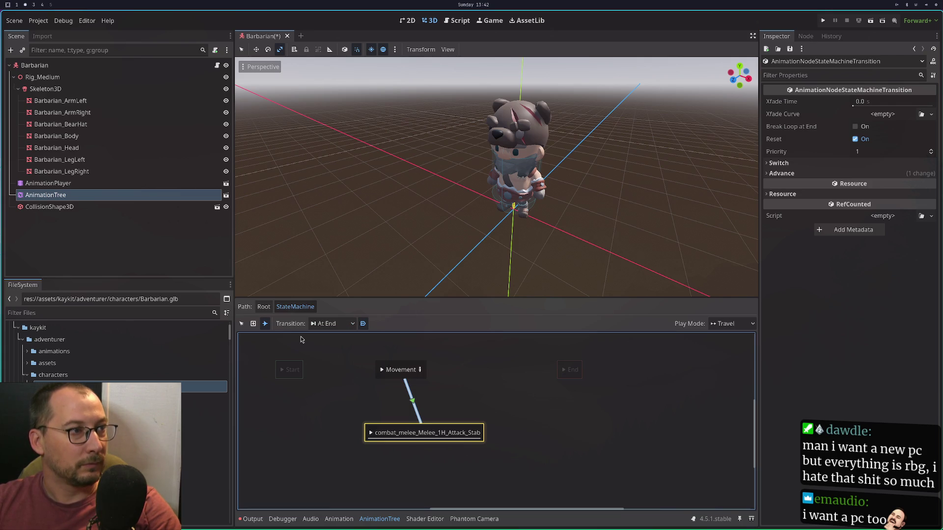
{"action": "left_click", "coordinate": [242, 324]}
{"action": "left_click", "coordinate": [404, 389]}
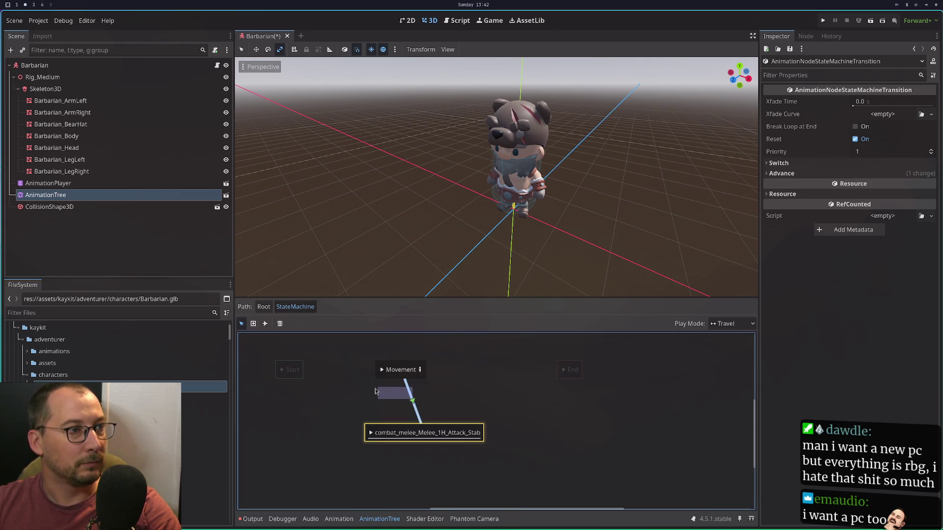
{"action": "left_click", "coordinate": [279, 324]}
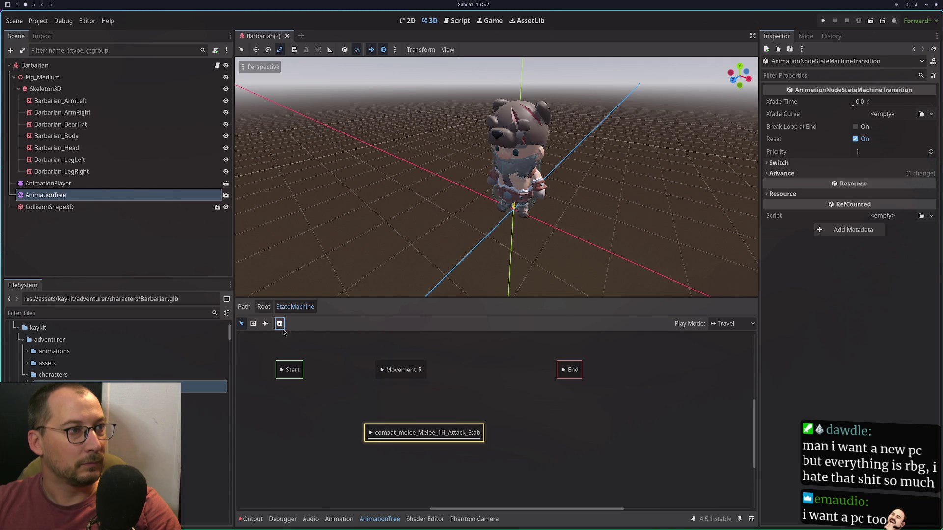
Draw a new At End transition from Movement to the stab attack state.
{"action": "left_click", "coordinate": [264, 325]}
{"action": "left_click_drag", "start_coordinate": [399, 381], "coordinate": [421, 432]}
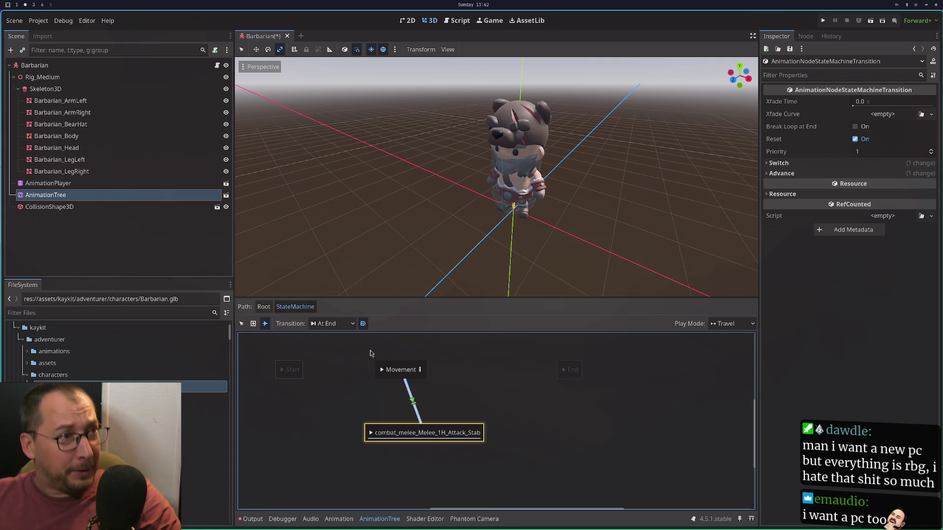
{"action": "right_click", "coordinate": [377, 376]}
{"action": "key", "text": "Escape"}
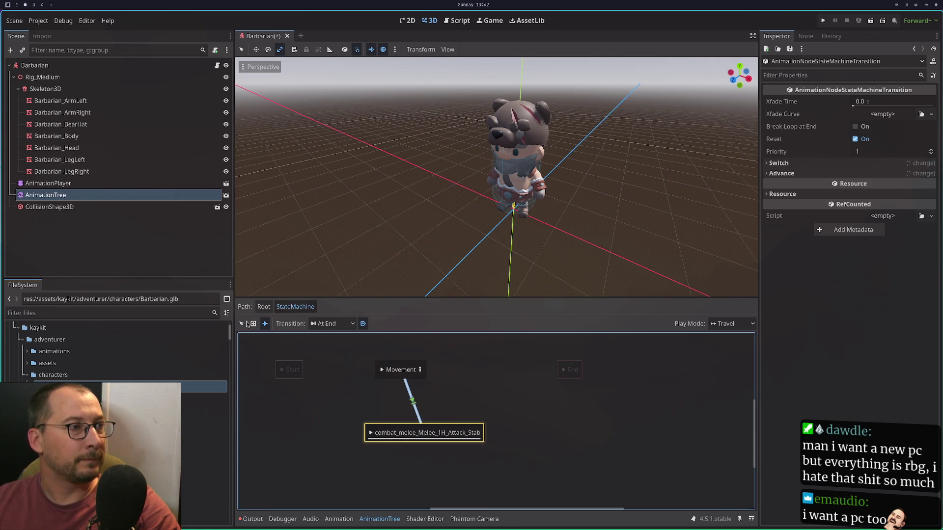
Select the new Movement-to-stab transition and turn off its Break Loop at End option.
{"action": "left_click", "coordinate": [242, 323]}
{"action": "left_click", "coordinate": [382, 371]}
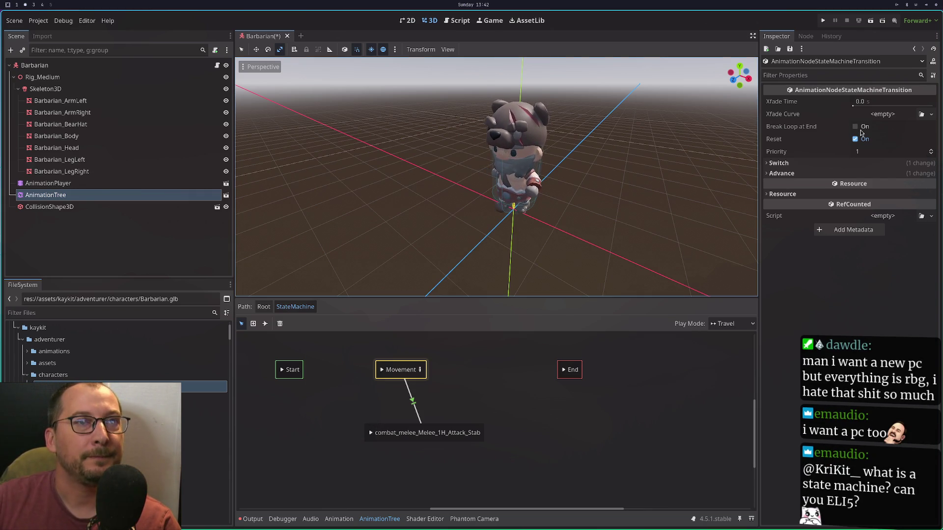
{"action": "left_click", "coordinate": [412, 400]}
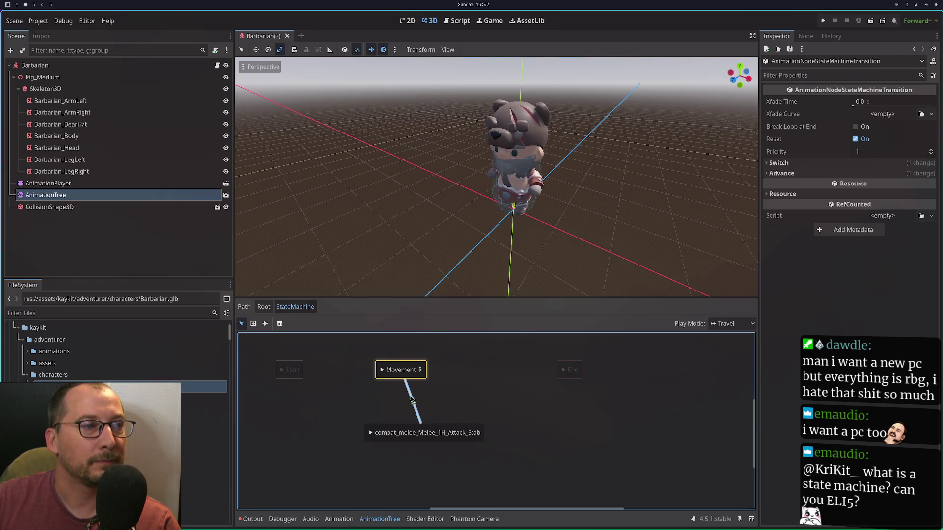
{"action": "left_click", "coordinate": [863, 127]}
Preview the Movement and stab attack states and inspect the stab animation's play mode.
{"action": "left_click", "coordinate": [377, 372]}
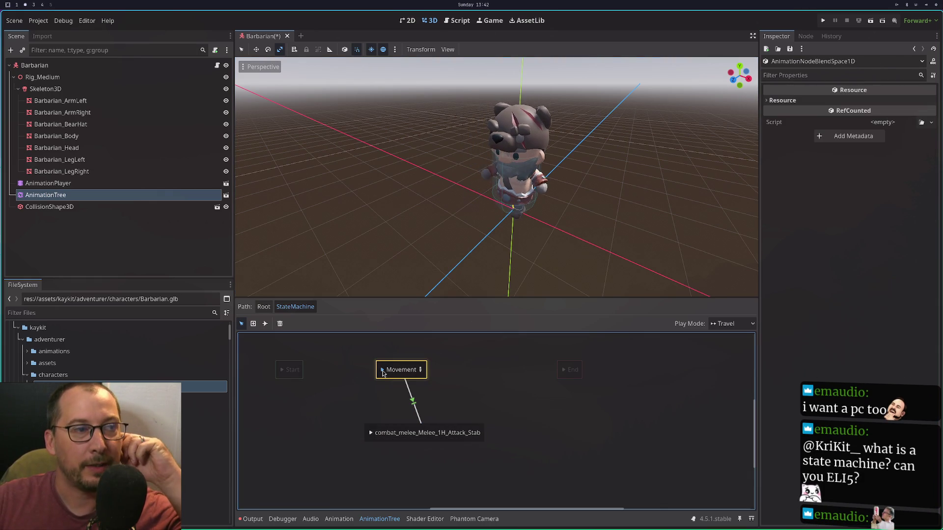
{"action": "left_click", "coordinate": [372, 433]}
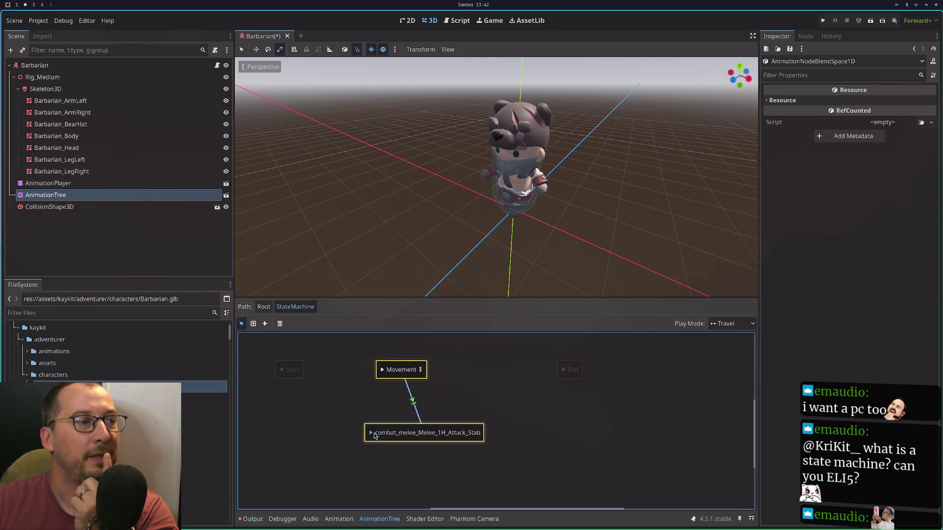
{"action": "left_click", "coordinate": [375, 435]}
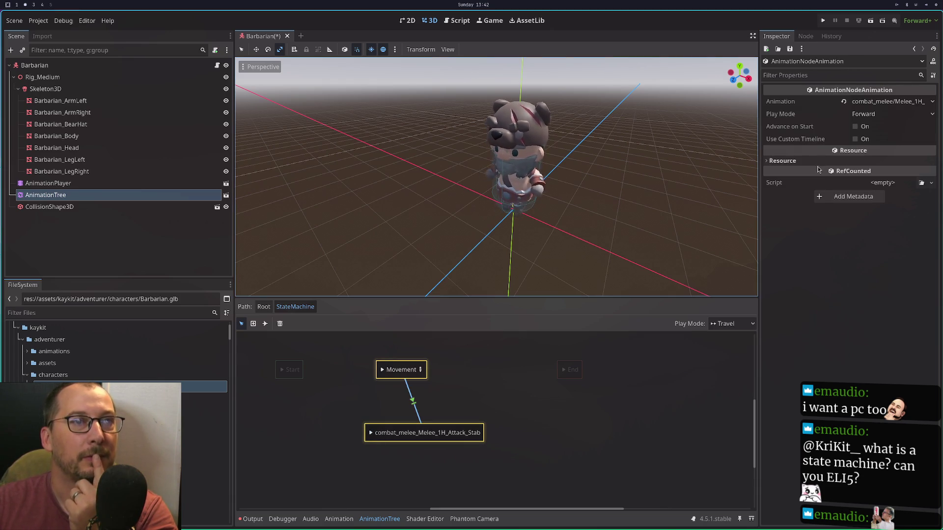
{"action": "left_click", "coordinate": [879, 116]}
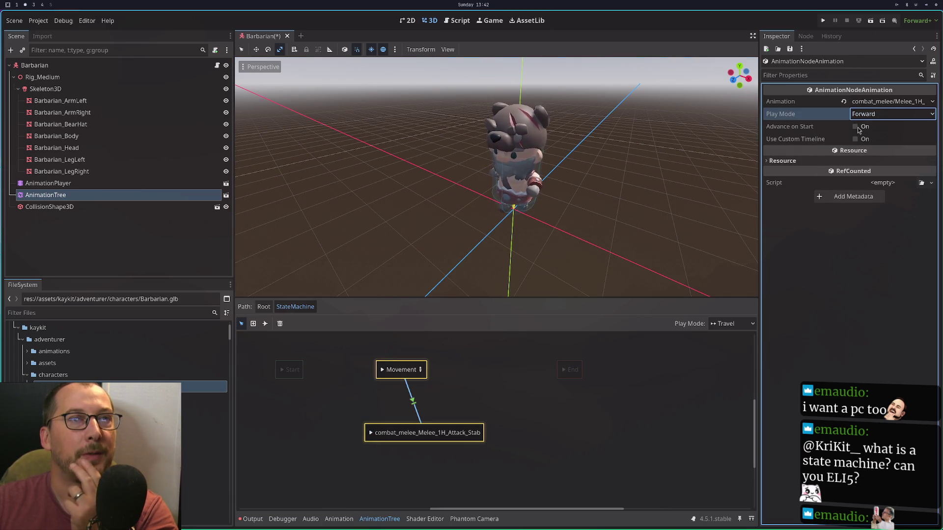
Clear the selection and open the Movement BlendSpace1D editor.
{"action": "left_click", "coordinate": [383, 376]}
{"action": "right_click", "coordinate": [392, 374]}
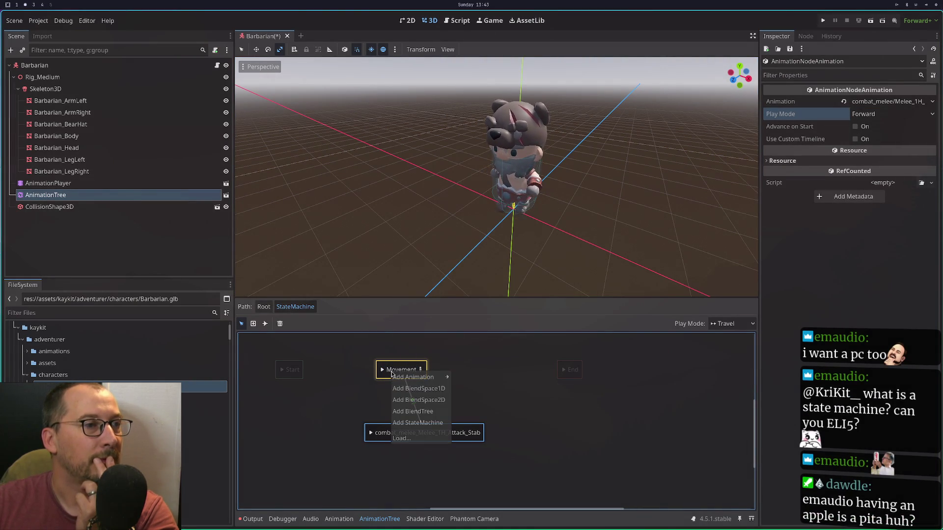
{"action": "left_click", "coordinate": [386, 374]}
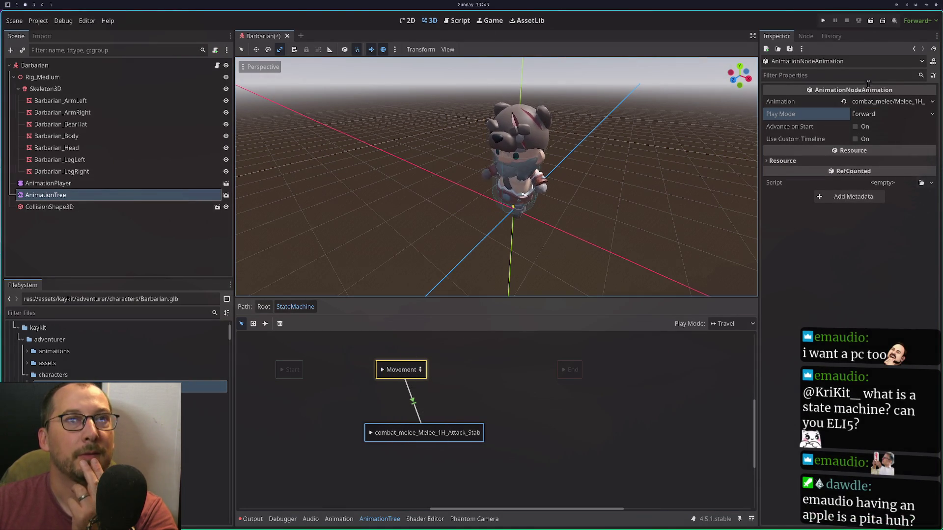
{"action": "left_click", "coordinate": [388, 388]}
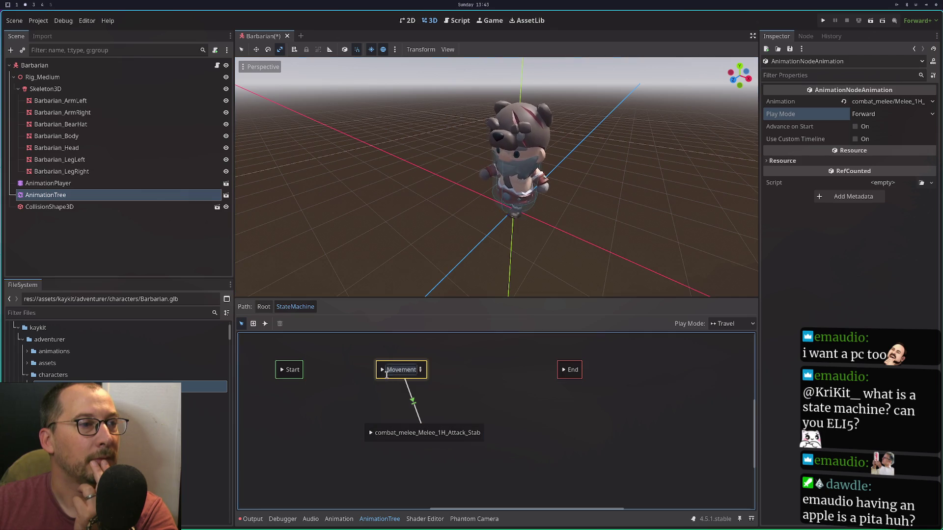
{"action": "left_click", "coordinate": [420, 371]}
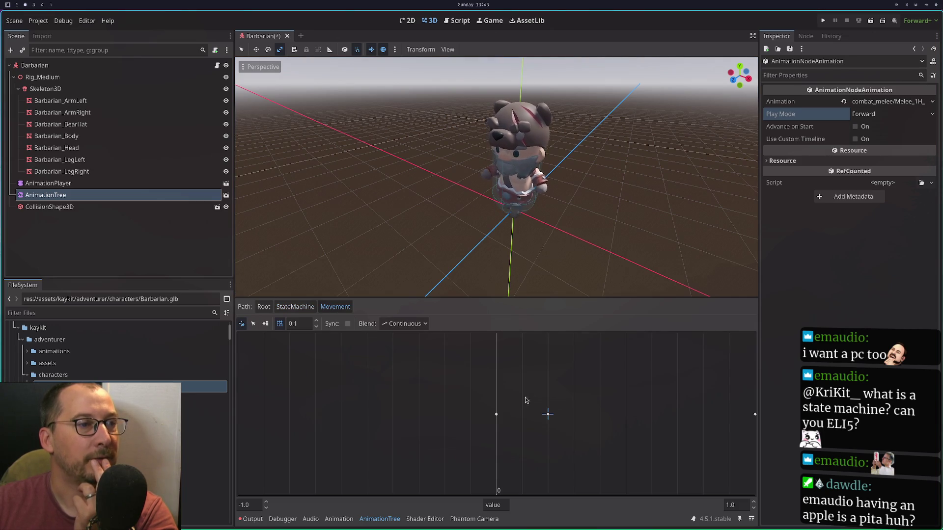
Change the Movement blend space snap from 0.1 to 0.01, edit the axis label, and return to Root.
{"action": "left_click", "coordinate": [309, 324]}
{"action": "key", "text": "BackSpace"}
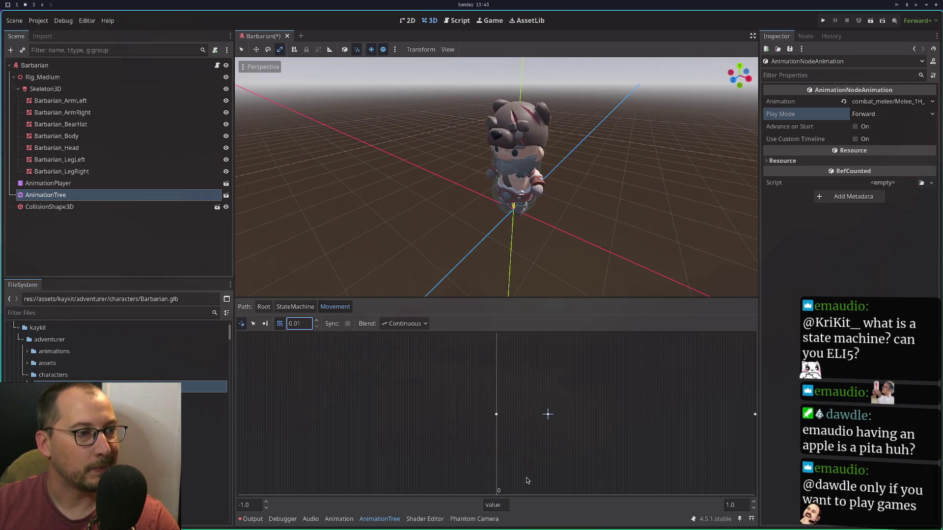
{"action": "left_click", "coordinate": [497, 505]}
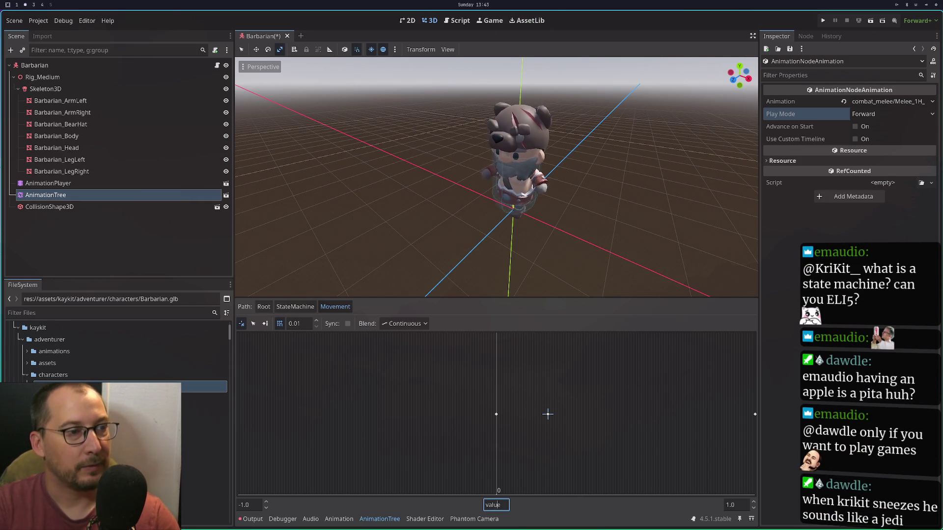
{"action": "type", "text": "ve"}
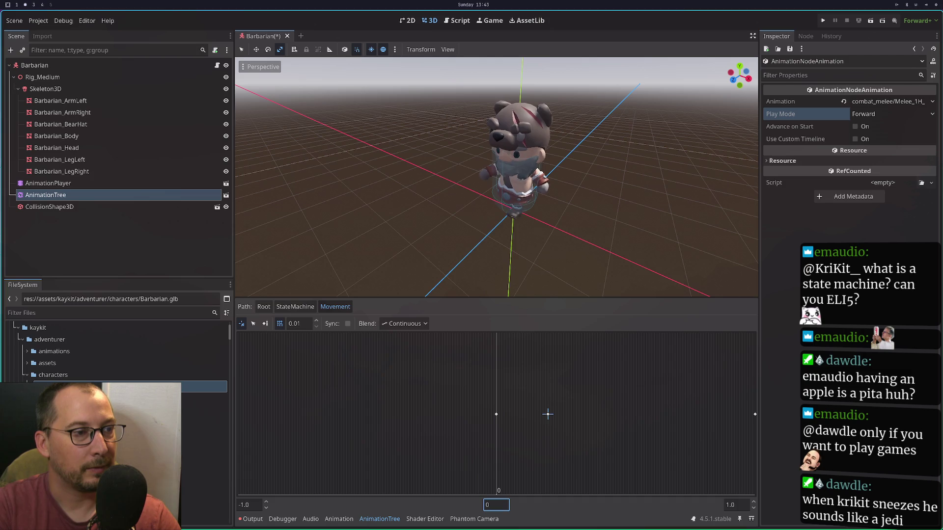
{"action": "key", "text": "Tab"}
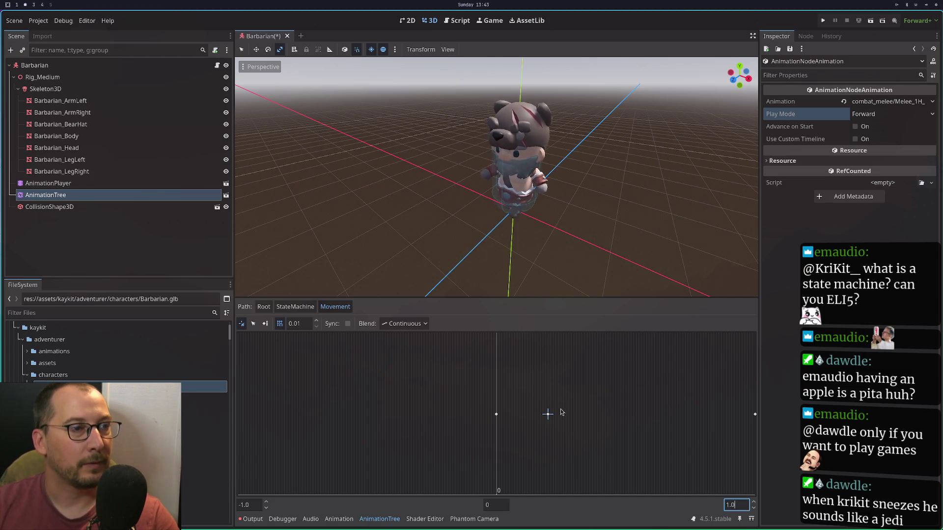
{"action": "left_click", "coordinate": [549, 414]}
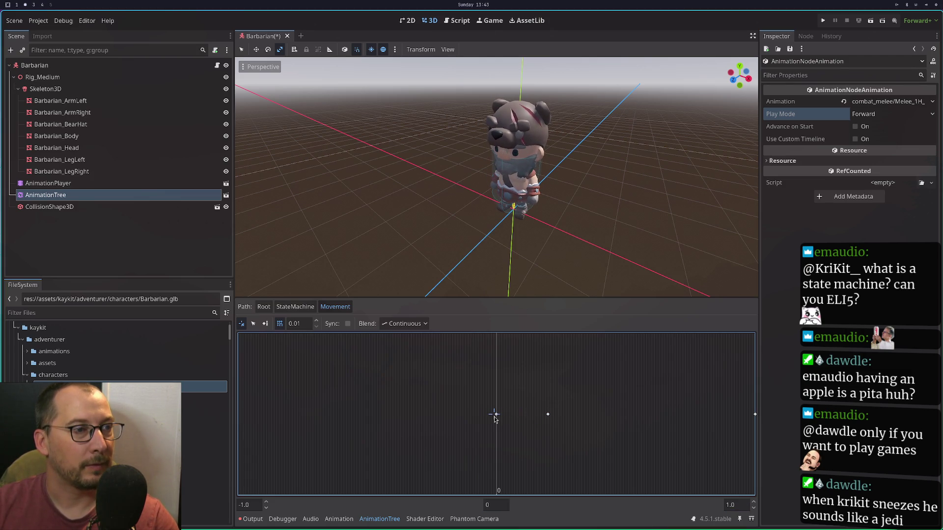
{"action": "left_click", "coordinate": [263, 307]}
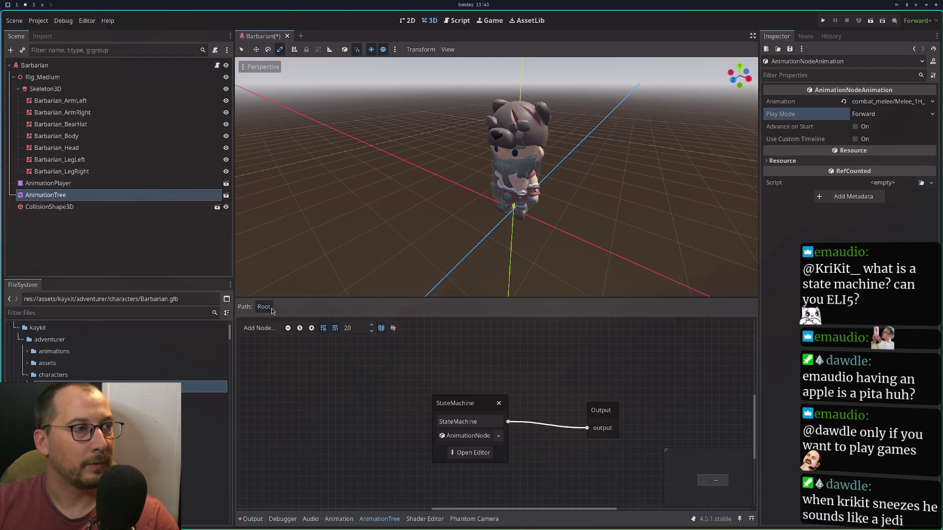
Open the StateMachine node's editor from the Root graph.
{"action": "left_click", "coordinate": [457, 453]}
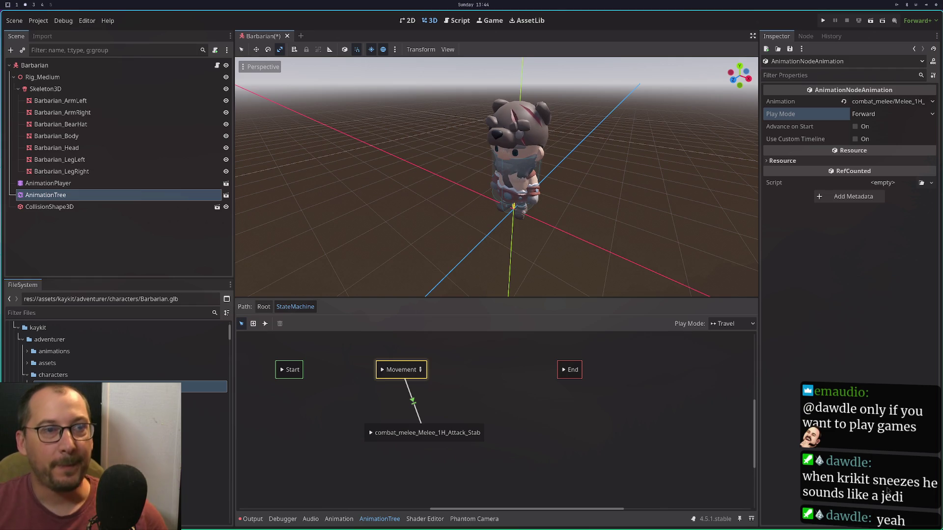
Set the play mode to Immediate and preview the Movement and stab attack states.
{"action": "left_click", "coordinate": [719, 325]}
{"action": "left_click", "coordinate": [727, 344]}
{"action": "left_click", "coordinate": [383, 375]}
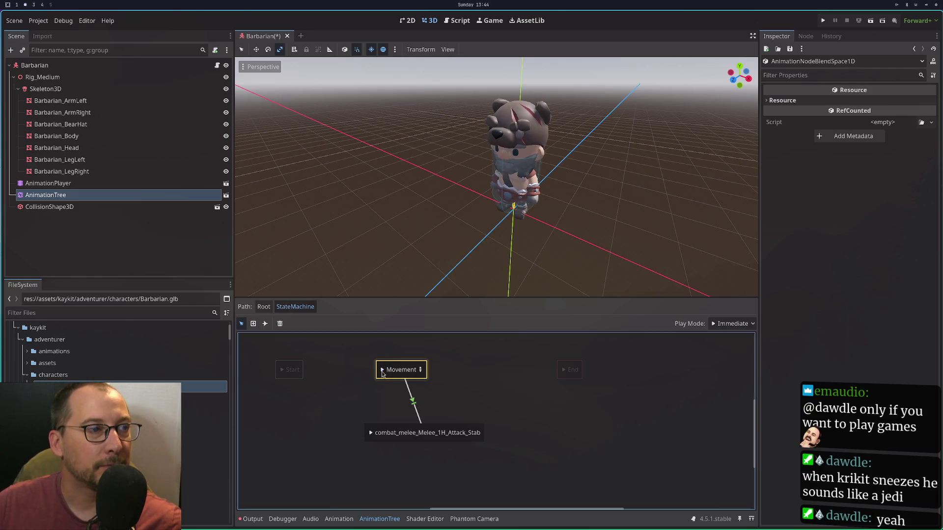
{"action": "left_click", "coordinate": [371, 433]}
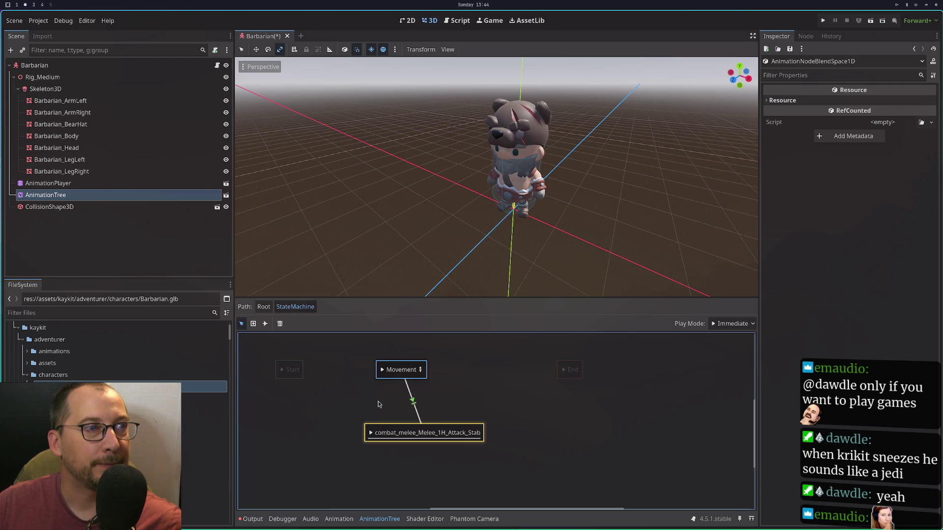
Cancel a pending transition and keep new transitions At End after briefly trying Immediate.
{"action": "left_click", "coordinate": [265, 324]}
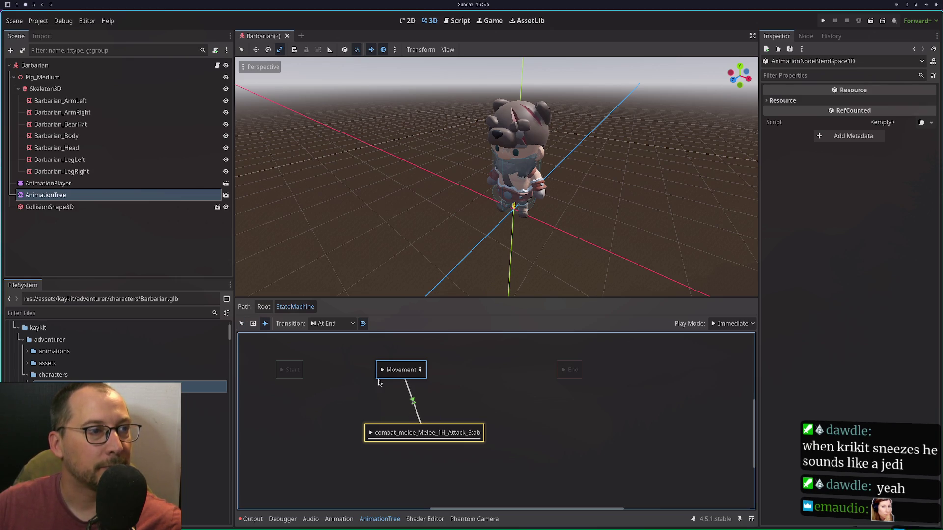
{"action": "left_click_drag", "start_coordinate": [423, 432], "coordinate": [459, 386]}
{"action": "left_click", "coordinate": [449, 378]}
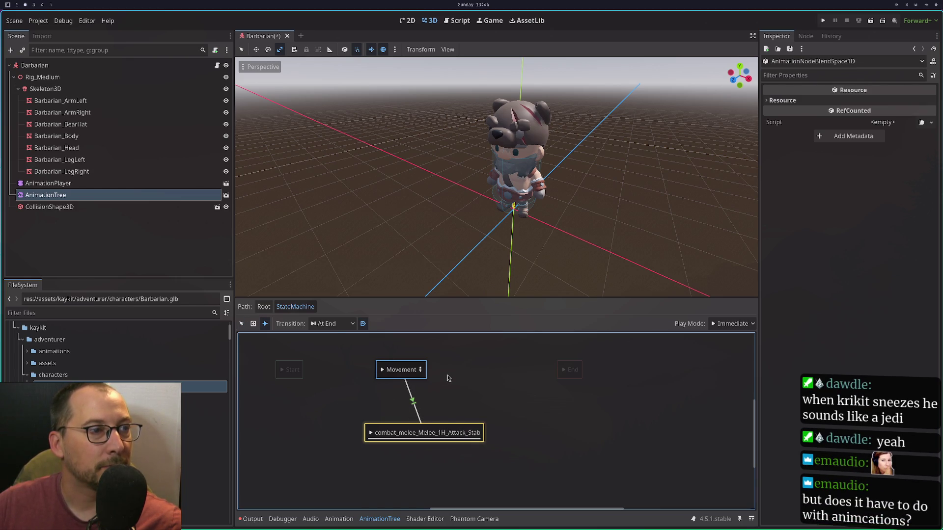
{"action": "left_click", "coordinate": [333, 327]}
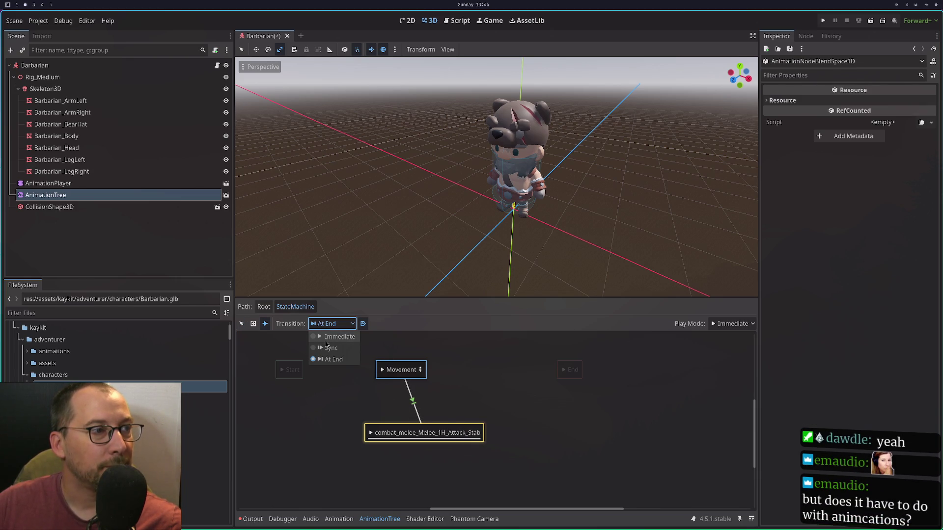
{"action": "left_click", "coordinate": [326, 340]}
{"action": "left_click", "coordinate": [330, 324]}
{"action": "left_click", "coordinate": [325, 358]}
Draw a transition from the stab attack back to Movement, then select the stab state.
{"action": "left_click", "coordinate": [439, 414]}
{"action": "left_click_drag", "start_coordinate": [438, 414], "coordinate": [403, 366]}
{"action": "right_click", "coordinate": [398, 361]}
{"action": "left_click", "coordinate": [386, 369]}
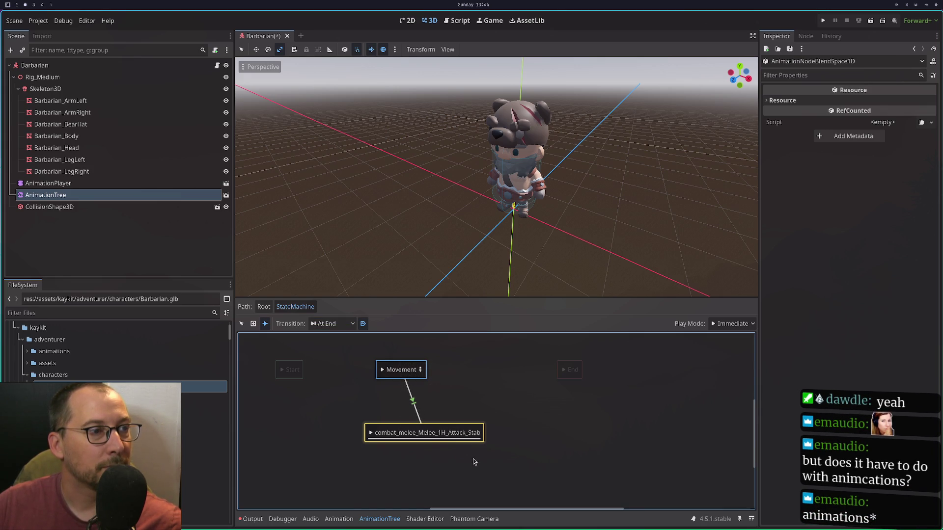
{"action": "left_click_drag", "start_coordinate": [440, 413], "coordinate": [404, 369]}
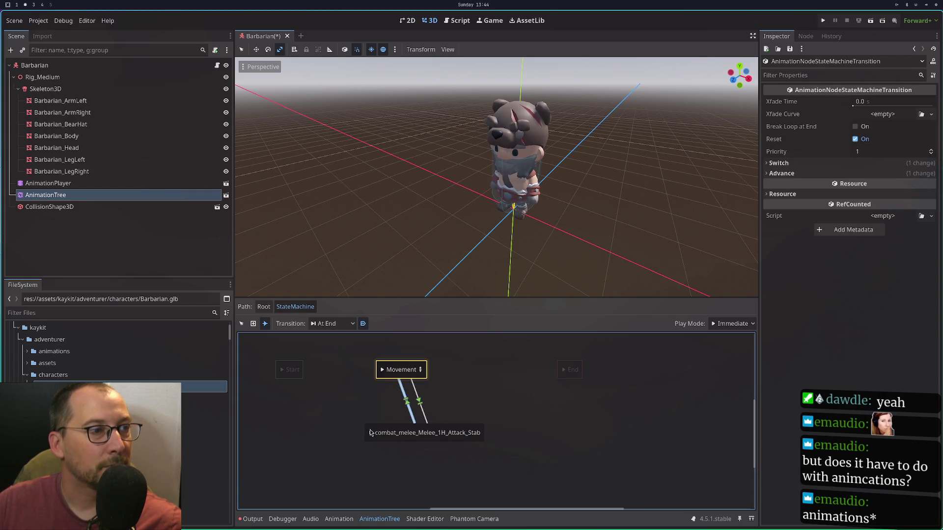
{"action": "right_click", "coordinate": [383, 373]}
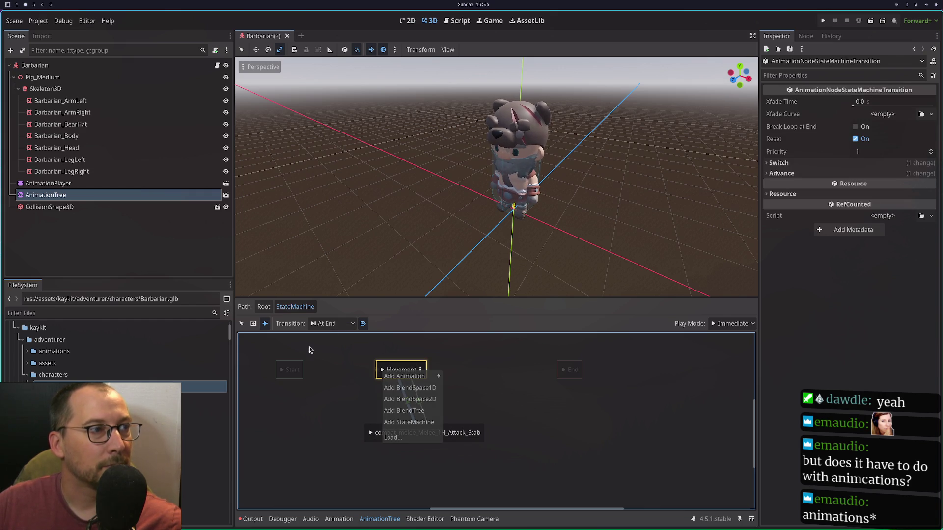
{"action": "left_click", "coordinate": [242, 323]}
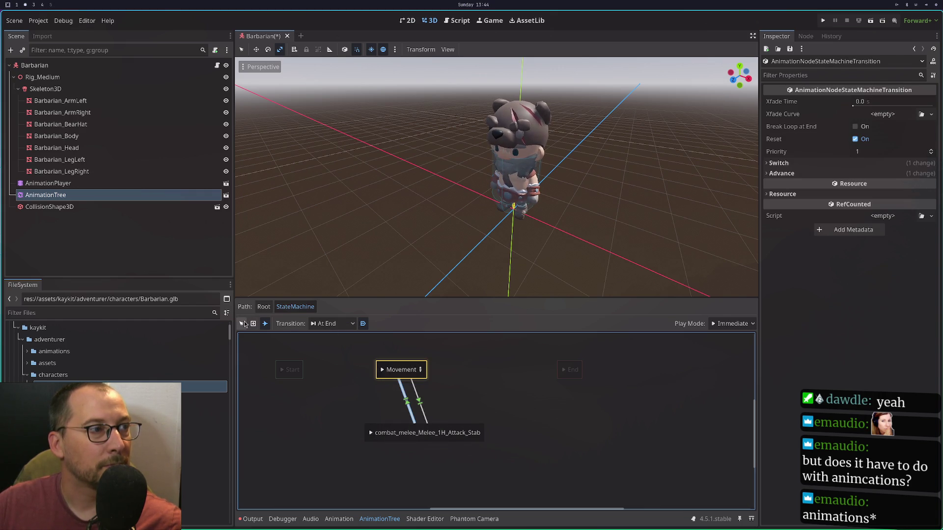
{"action": "left_click", "coordinate": [371, 434]}
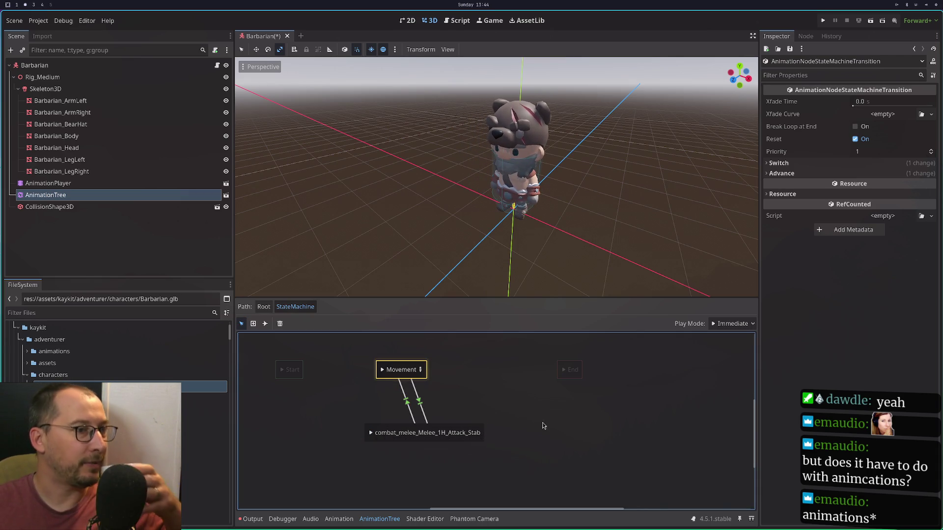
Preview the stab attack and give the selected transition a 0.5 Xfade Time.
{"action": "scroll", "coordinate": [460, 389], "scroll_direction": "up", "scroll_amount": 3}
{"action": "scroll", "coordinate": [460, 389], "scroll_direction": "left", "scroll_amount": 2}
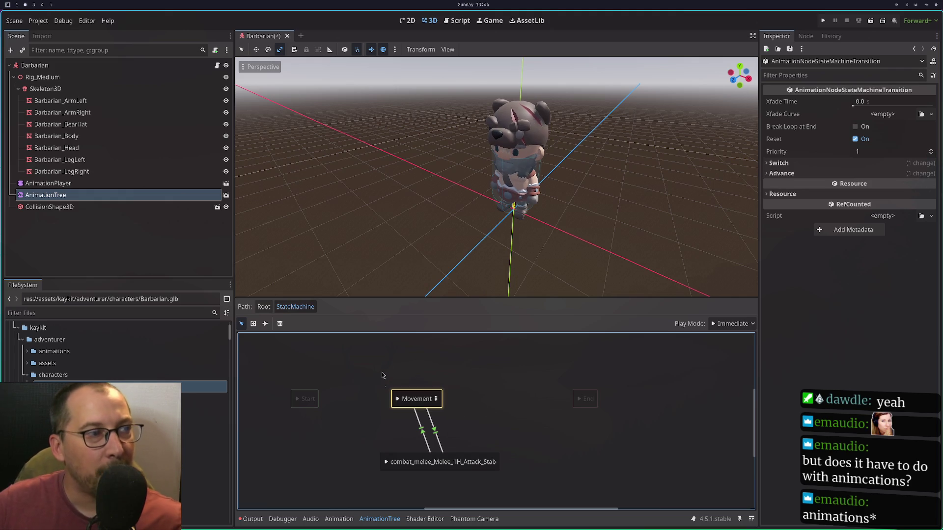
{"action": "scroll", "coordinate": [462, 408], "scroll_direction": "right", "scroll_amount": 2}
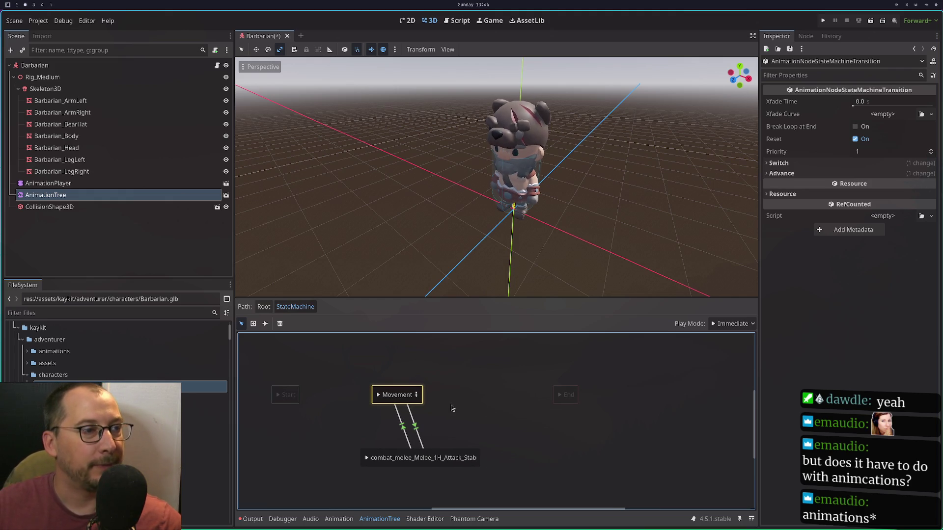
{"action": "left_click", "coordinate": [368, 459]}
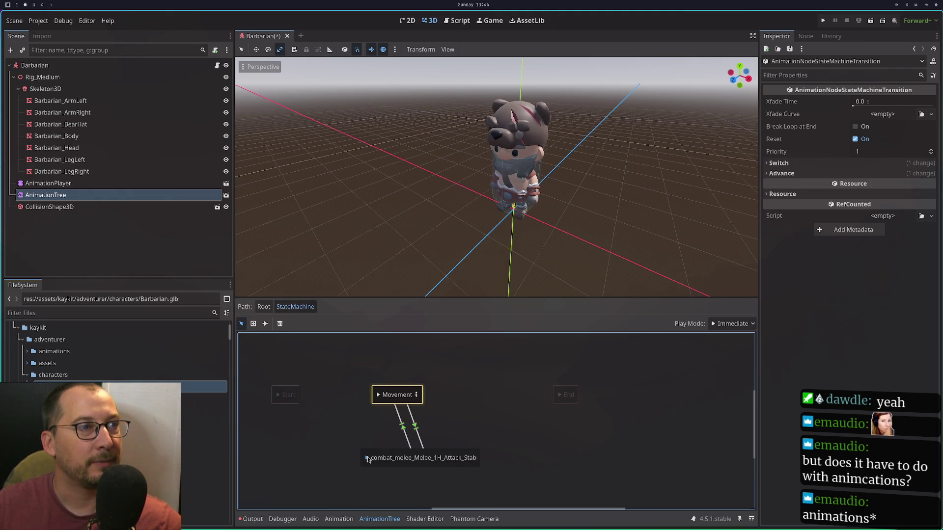
{"action": "left_click", "coordinate": [411, 414]}
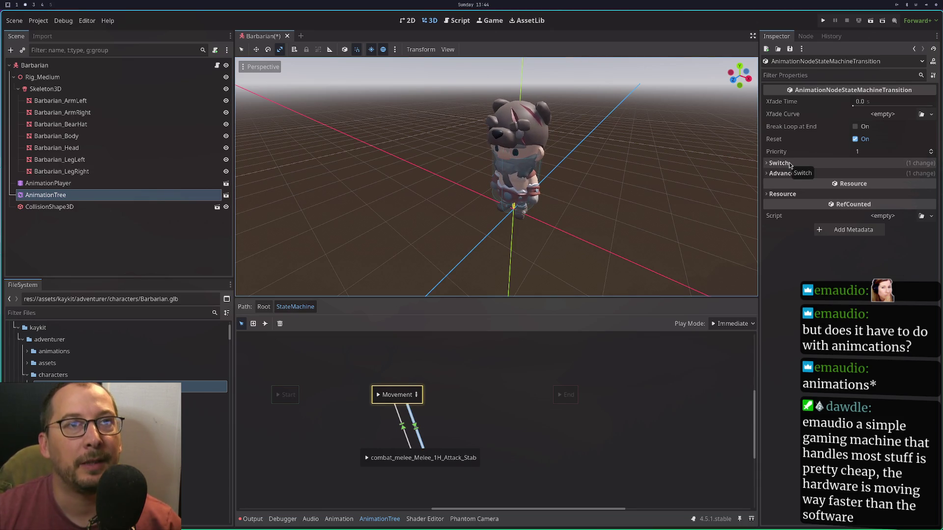
{"action": "left_click", "coordinate": [854, 104]}
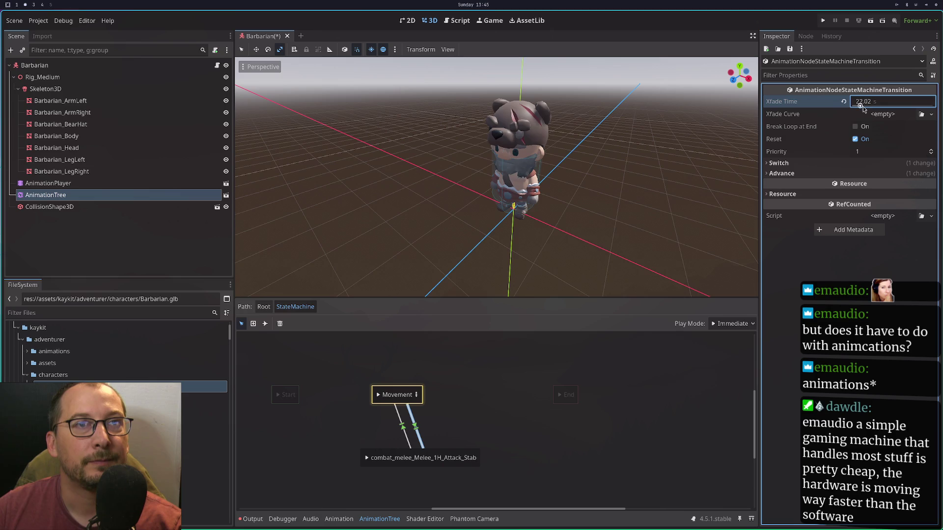
{"action": "type", "text": ".5"}
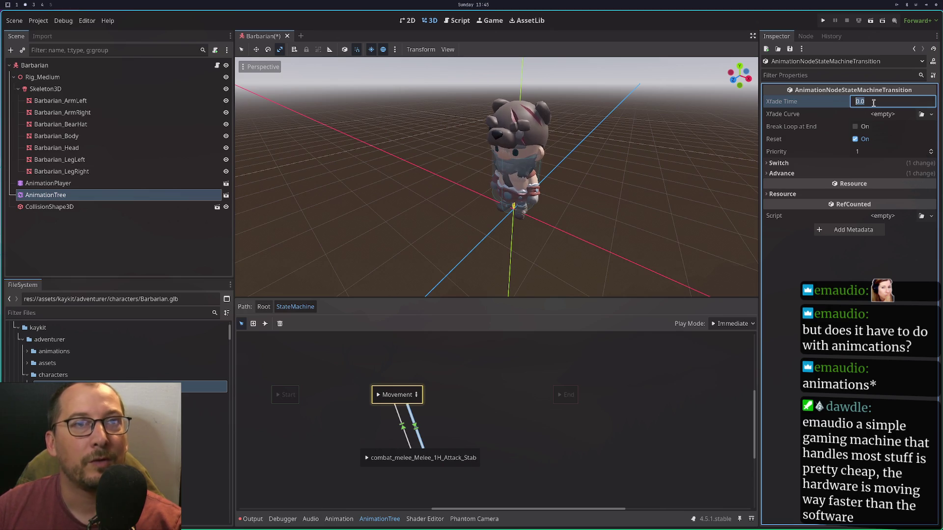
{"action": "key", "text": "Tab"}
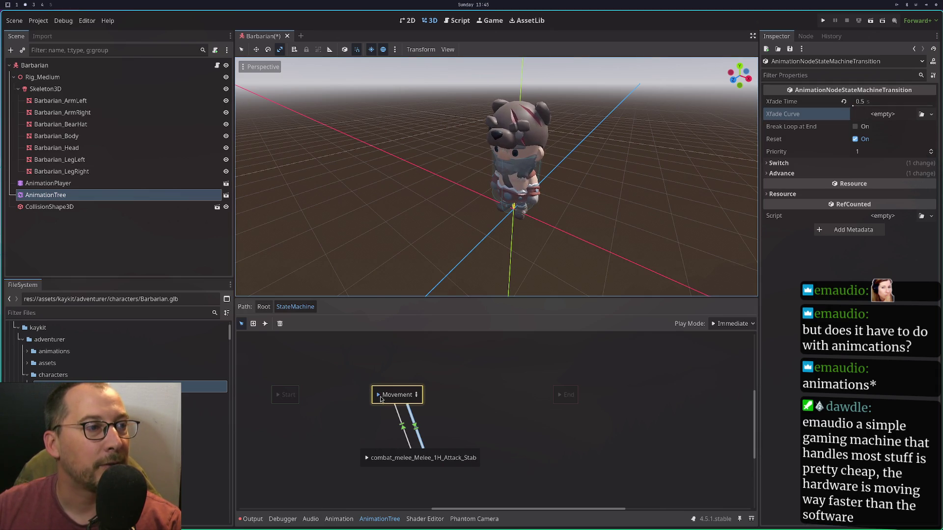
{"action": "left_click", "coordinate": [366, 459]}
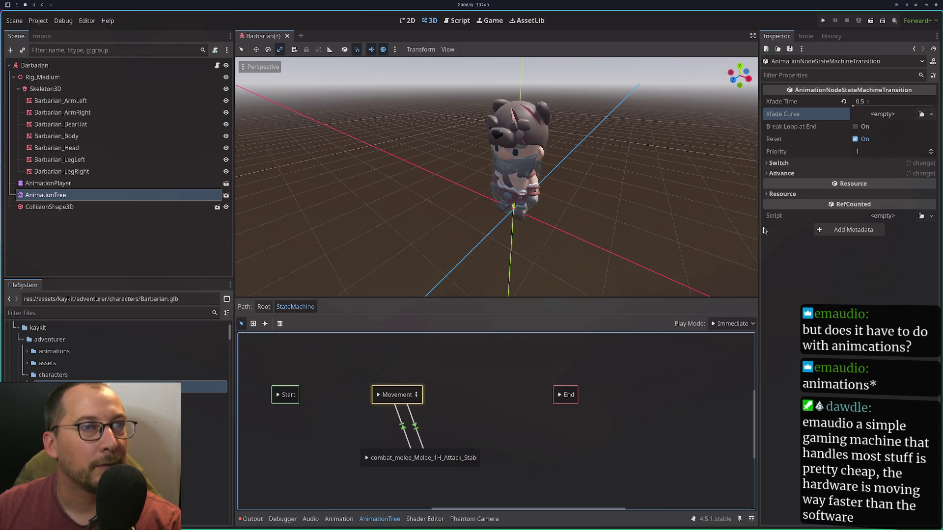
Reset that crossfade to 0, give the Movement-to-attack transition 0.5 s, and replay the attack.
{"action": "left_click", "coordinate": [843, 101]}
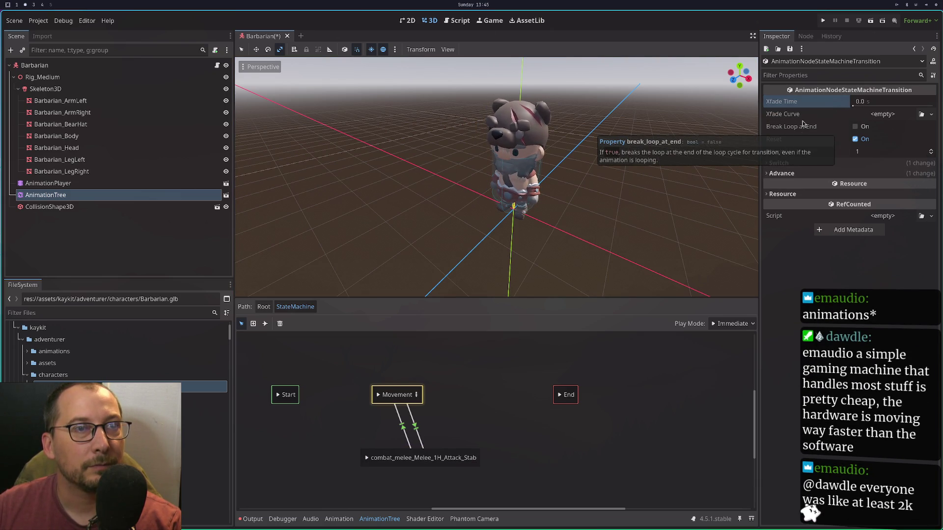
{"action": "key", "text": "Tab"}
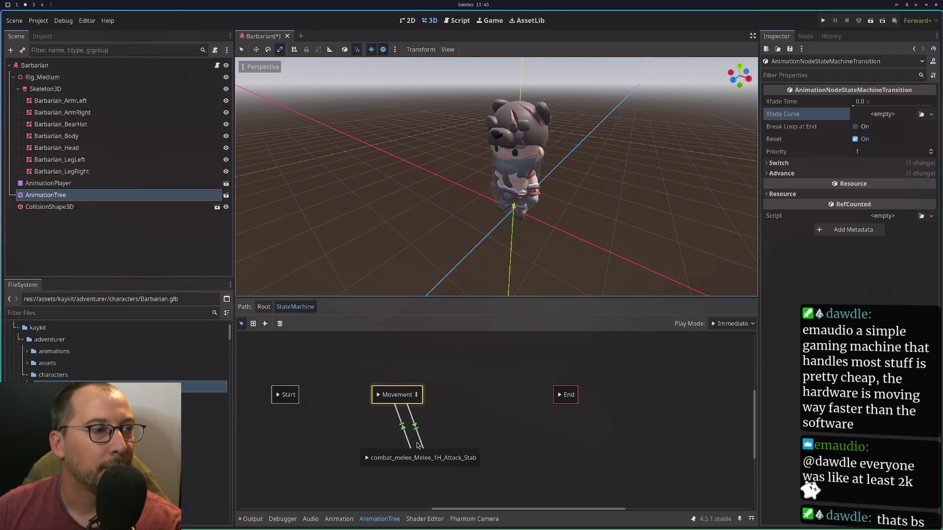
{"action": "left_click", "coordinate": [407, 436]}
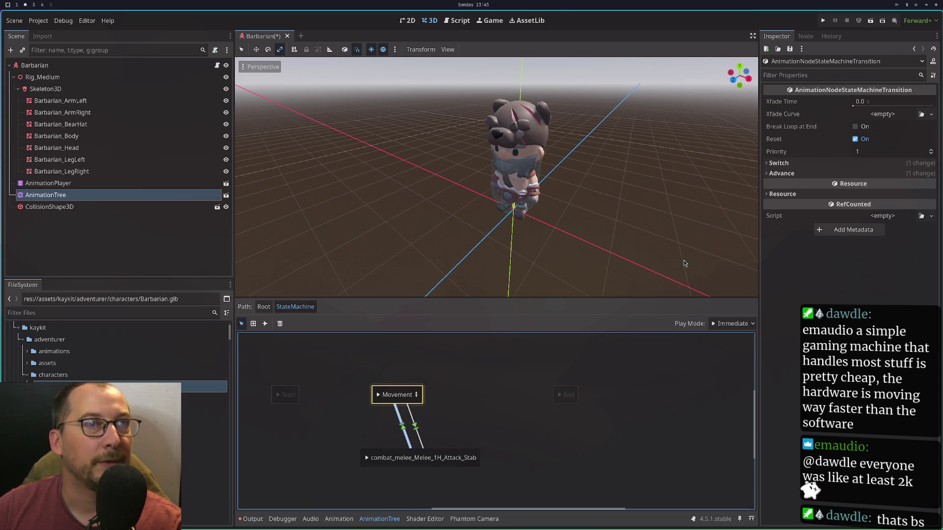
{"action": "left_click", "coordinate": [879, 103]}
{"action": "type", "text": "0.5"}
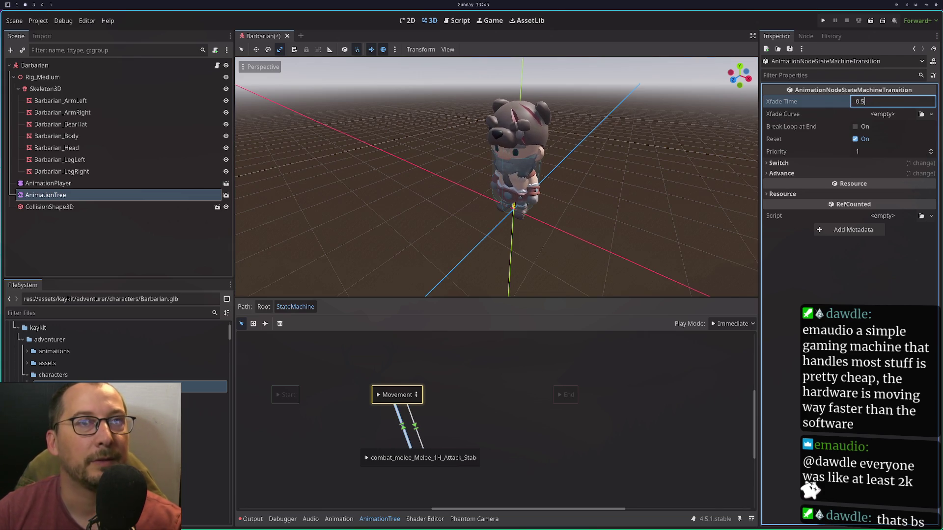
{"action": "key", "text": "Tab"}
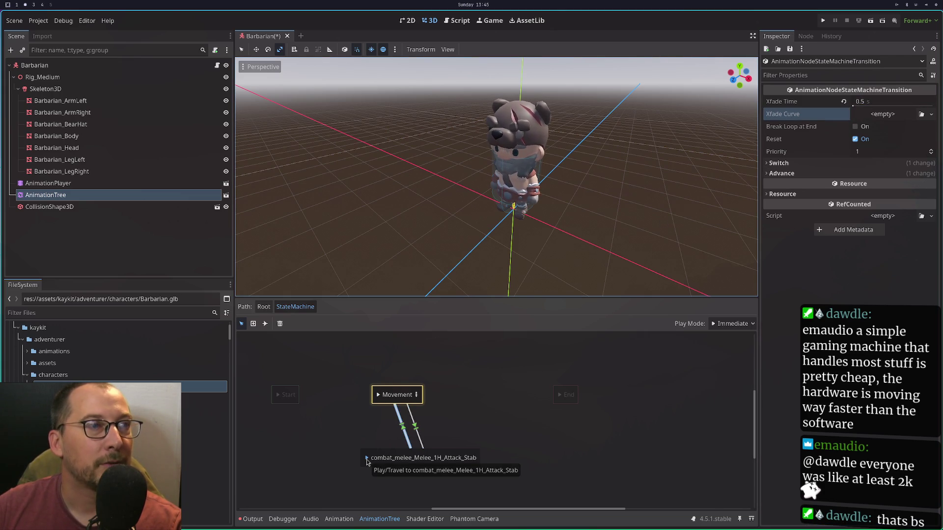
{"action": "left_click", "coordinate": [366, 458]}
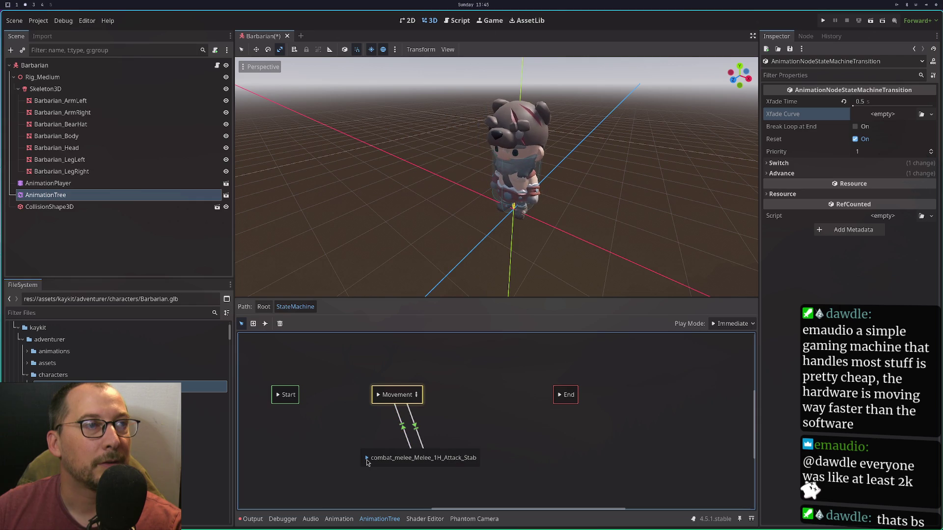
{"action": "double_click", "coordinate": [404, 396]}
{"action": "left_click", "coordinate": [416, 395]}
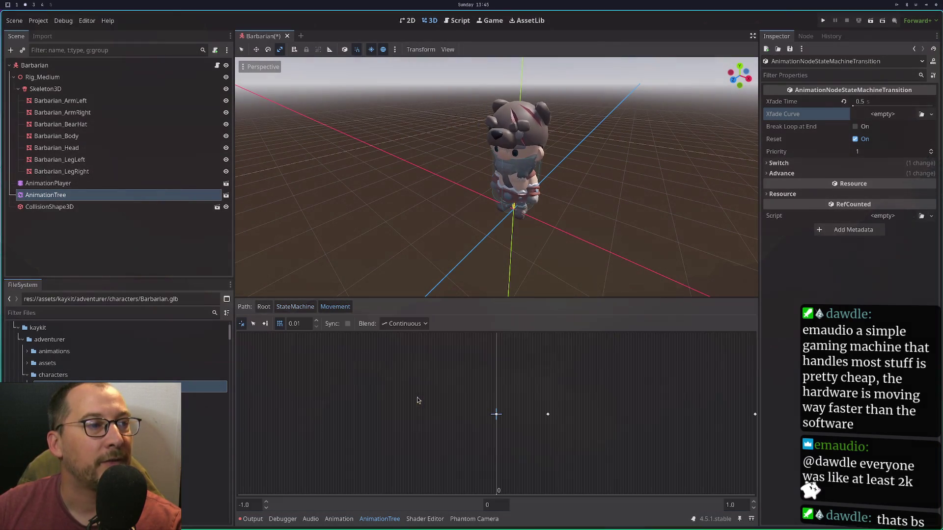
{"action": "mouse_move", "coordinate": [629, 417]}
{"action": "left_mouse_down"}
{"action": "mouse_move", "coordinate": [697, 417]}
{"action": "mouse_move", "coordinate": [673, 421]}
{"action": "left_mouse_up"}
{"action": "left_click", "coordinate": [295, 308]}
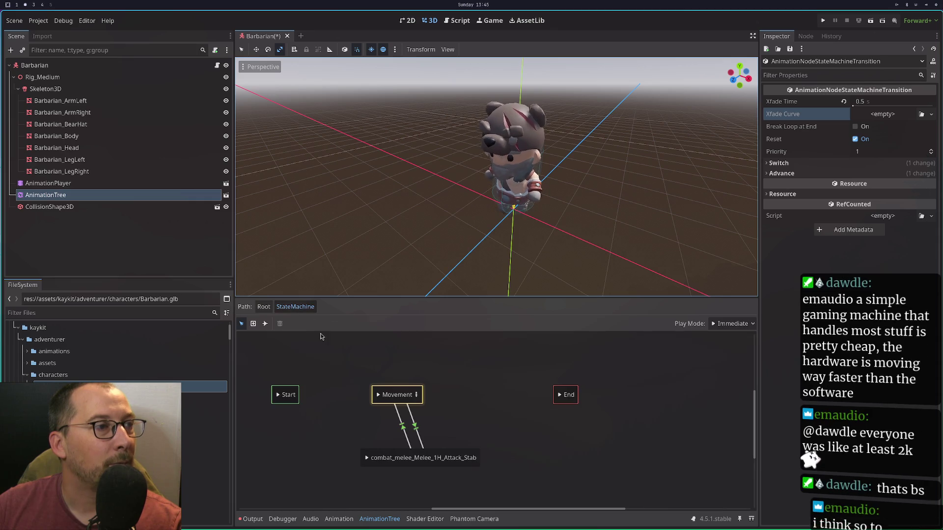
{"action": "left_click", "coordinate": [368, 458]}
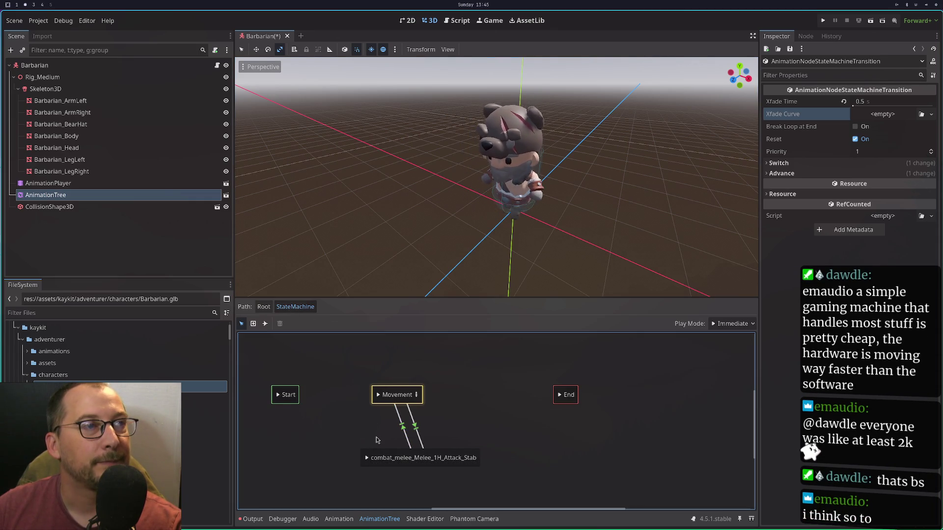
{"action": "left_click", "coordinate": [364, 460]}
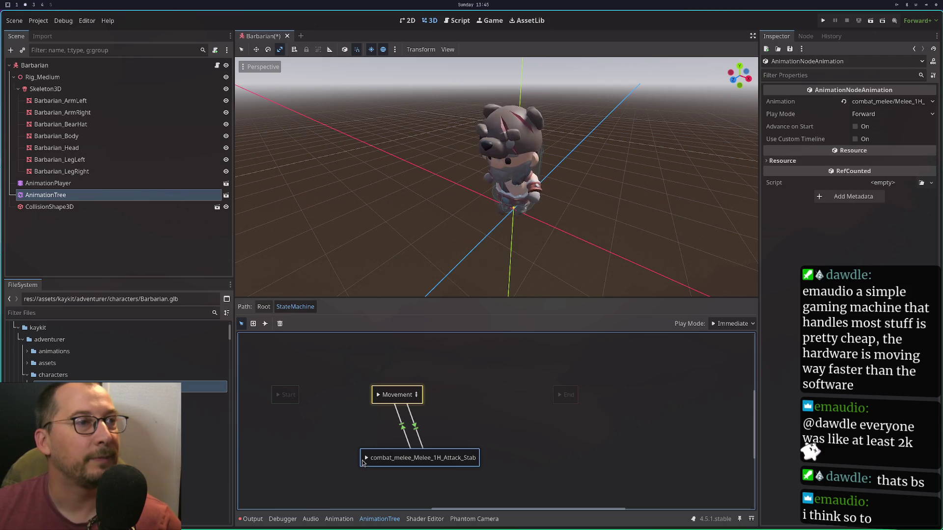
{"action": "left_click", "coordinate": [366, 458]}
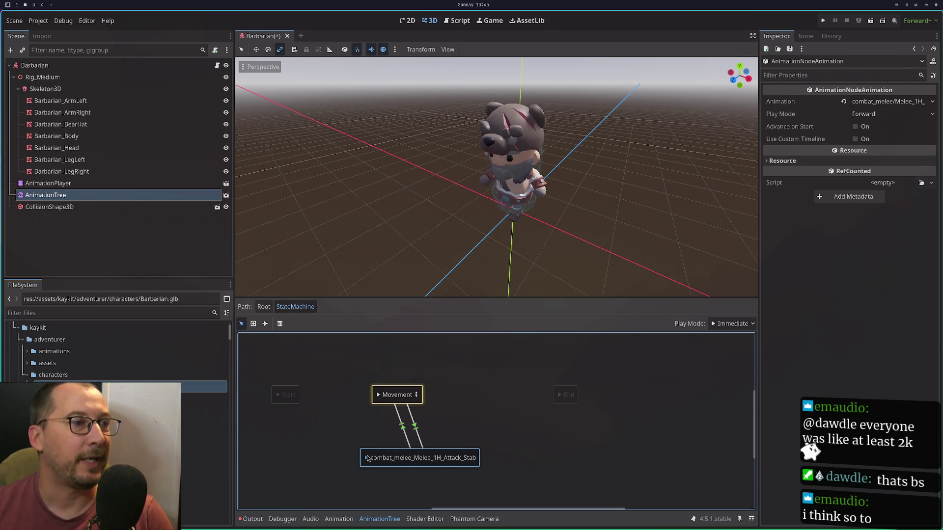
{"action": "left_click", "coordinate": [366, 458]}
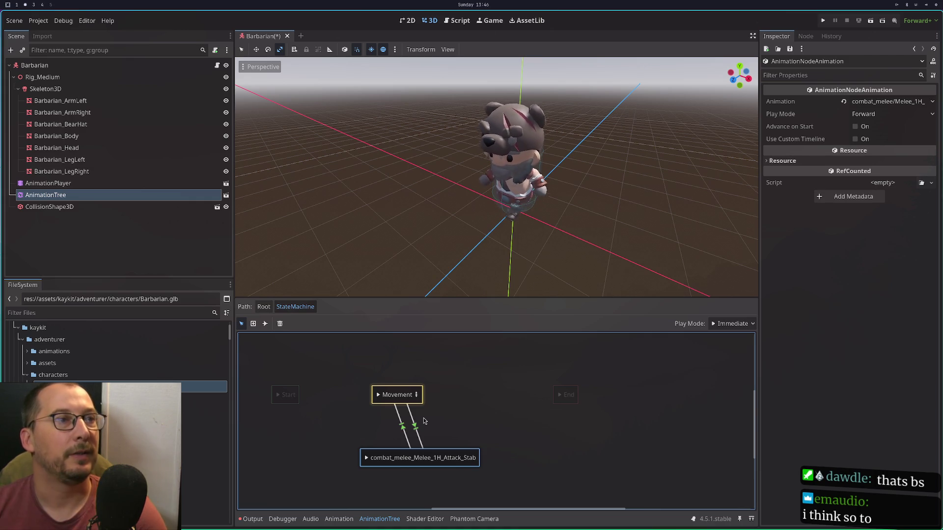
{"action": "double_click", "coordinate": [385, 395]}
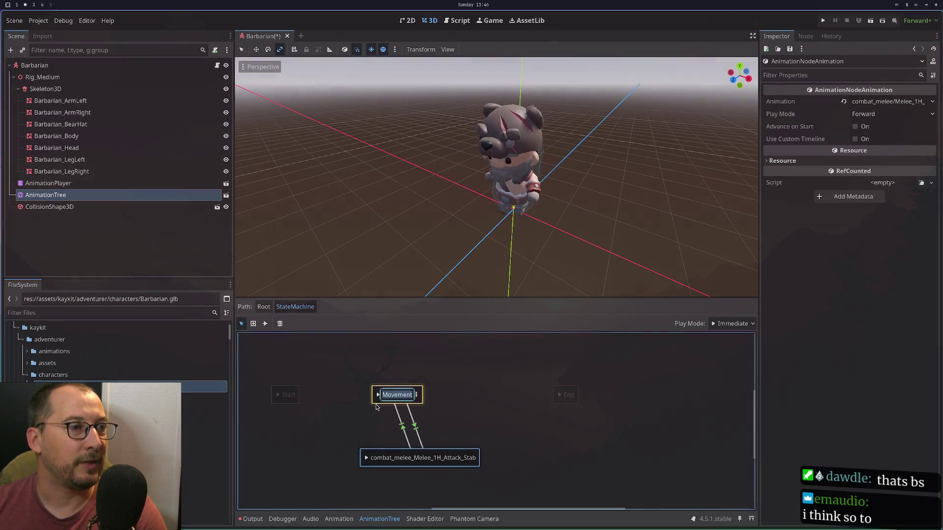
{"action": "left_click", "coordinate": [415, 395]}
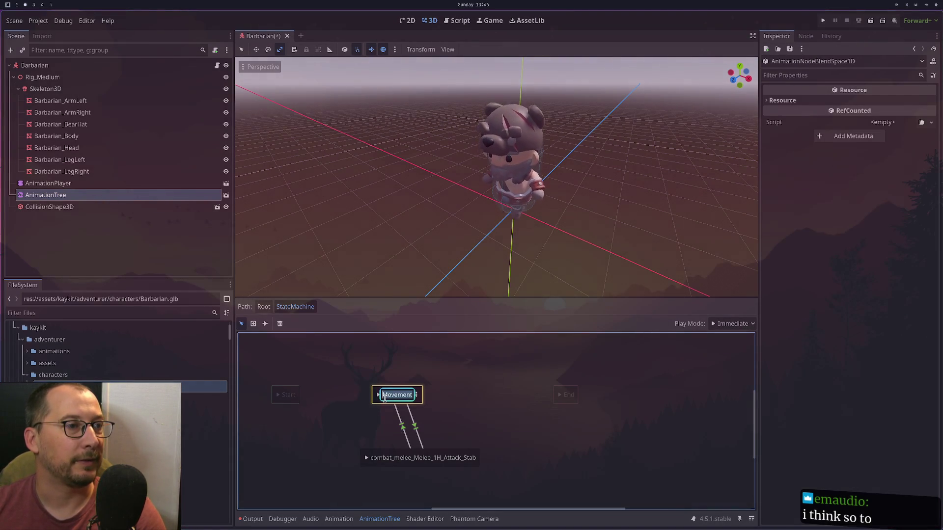
{"action": "left_click", "coordinate": [416, 395]}
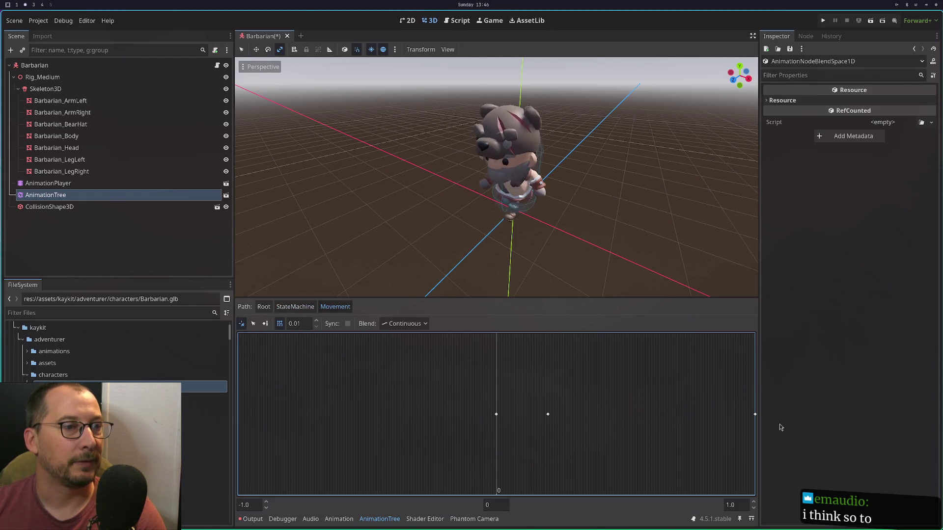
{"action": "left_click", "coordinate": [295, 306]}
{"action": "left_click", "coordinate": [366, 459]}
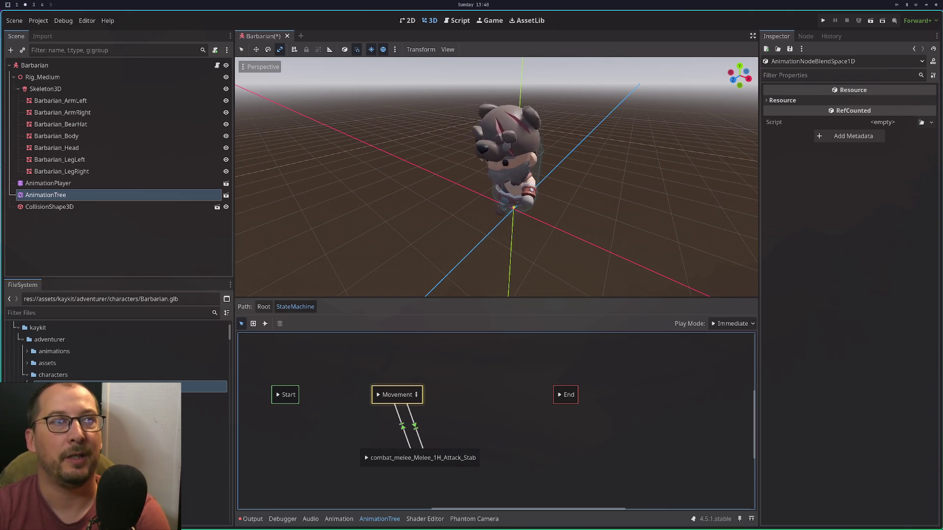
{"action": "left_click", "coordinate": [364, 458]}
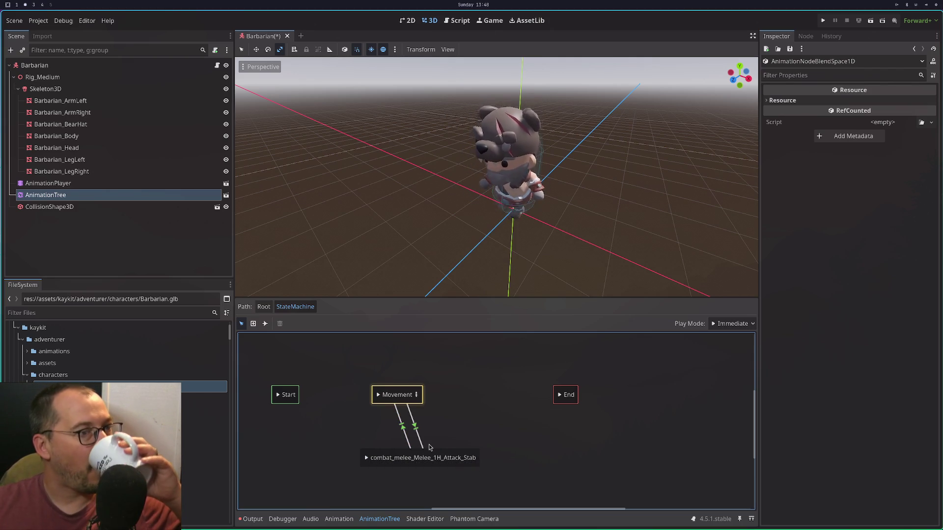
Play the stab attack state's preview again and select the node.
{"action": "left_click", "coordinate": [366, 458]}
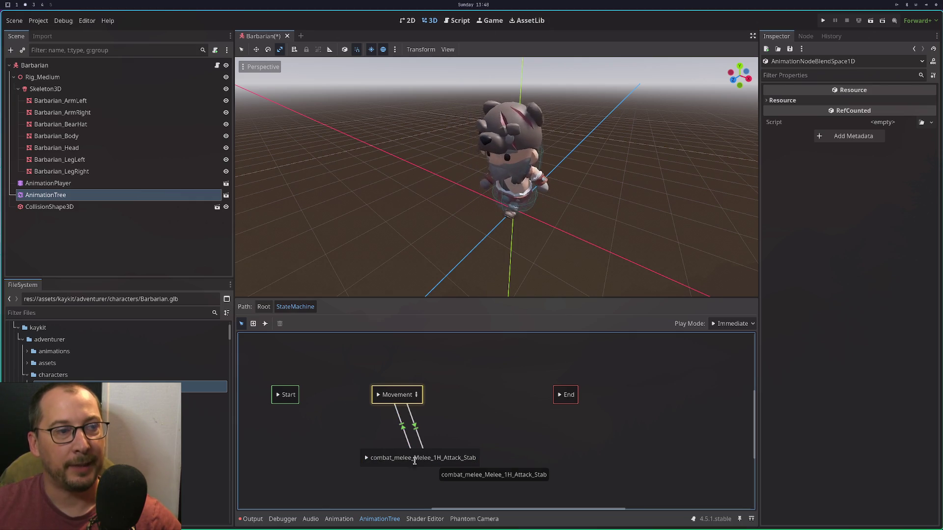
{"action": "left_click", "coordinate": [366, 464]}
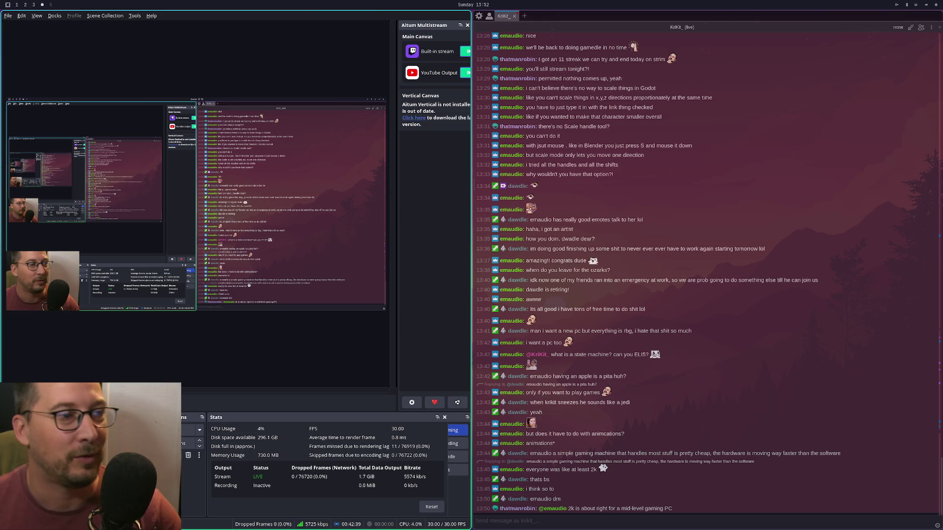
Close the extra terminal and btop windows, then bring up the Godot docs browser.
{"action": "key", "text": "super+1"}
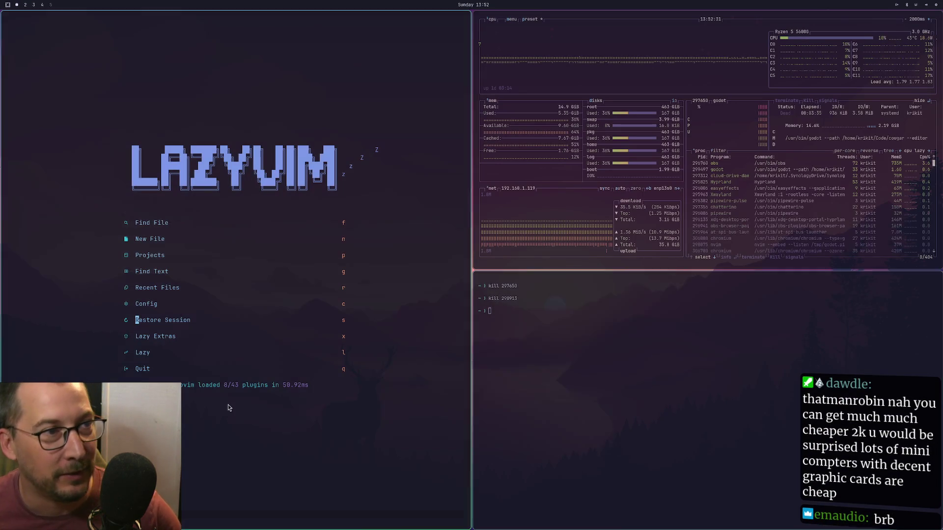
{"action": "key", "text": "super+q"}
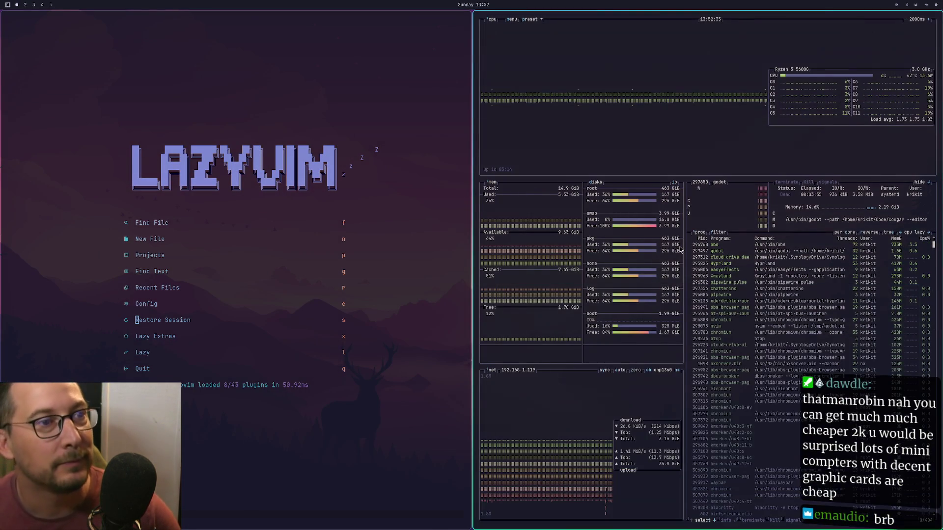
{"action": "key", "text": "super+q"}
{"action": "key", "text": "super+2"}
{"action": "key", "text": "super+3"}
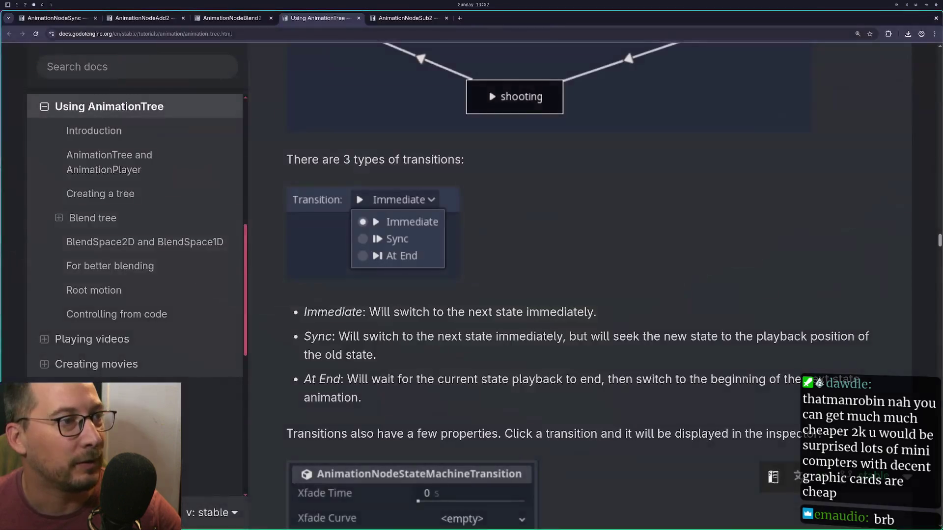
Leave the stream/chat workspace and return to the Godot editor's Barbarian state machine graph.
{"action": "key", "text": "super+4"}
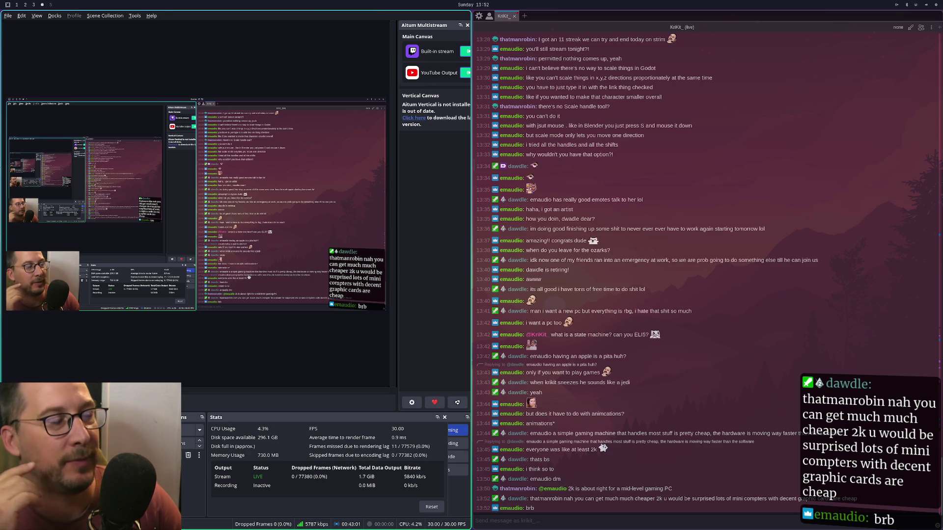
{"action": "key", "text": "super+2"}
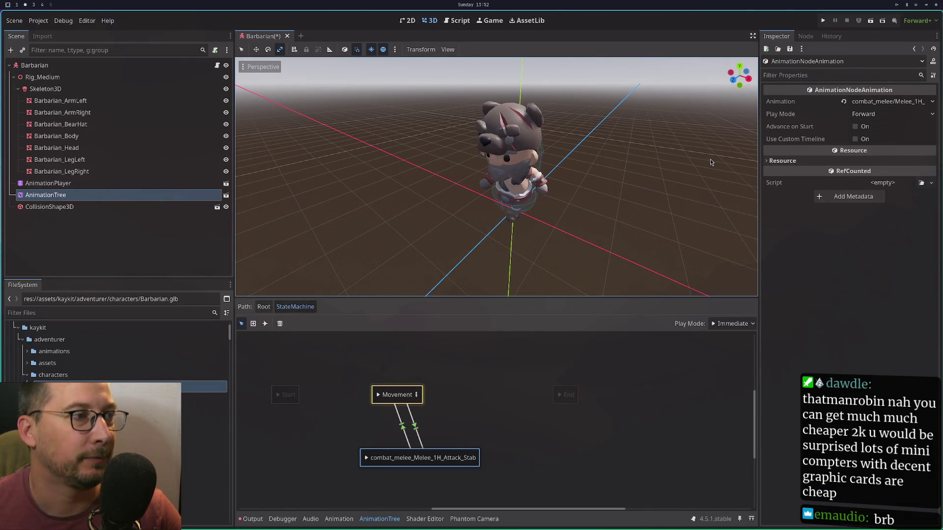
{"action": "left_click", "coordinate": [416, 386]}
Begin renaming the combat_melee_Melee_1H_Attack_Stab node, typing the new name stab.
{"action": "mouse_move", "coordinate": [443, 404]}
{"action": "left_mouse_down"}
{"action": "mouse_move", "coordinate": [429, 390]}
{"action": "mouse_move", "coordinate": [481, 387]}
{"action": "mouse_move", "coordinate": [462, 400]}
{"action": "left_mouse_up"}
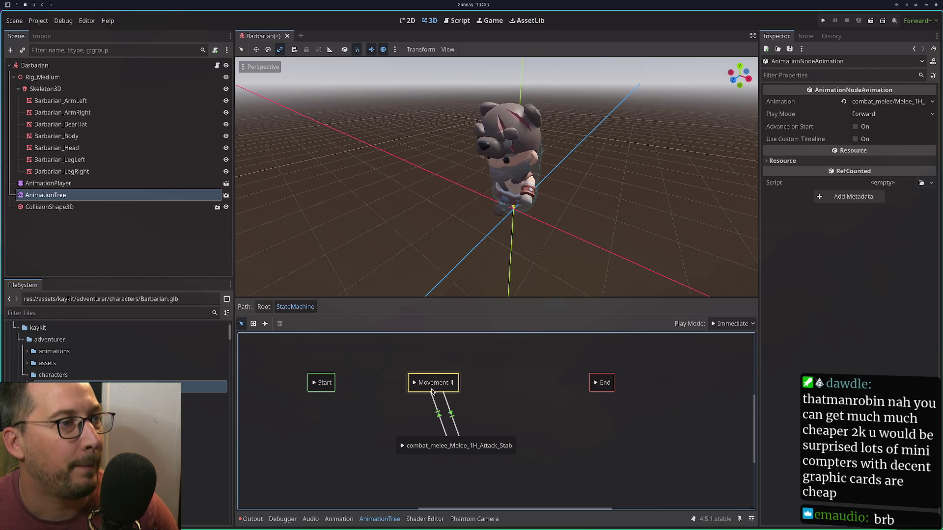
{"action": "double_click", "coordinate": [464, 447]}
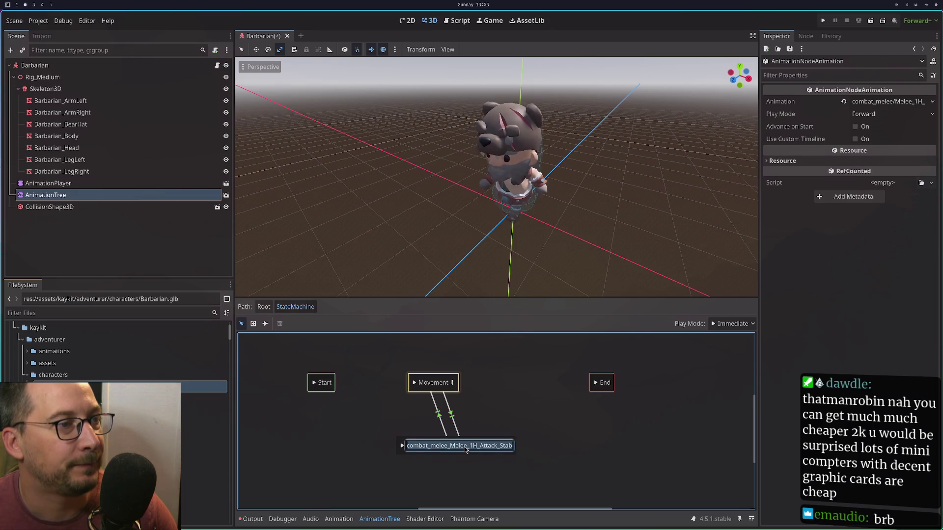
{"action": "type", "text": "s"}
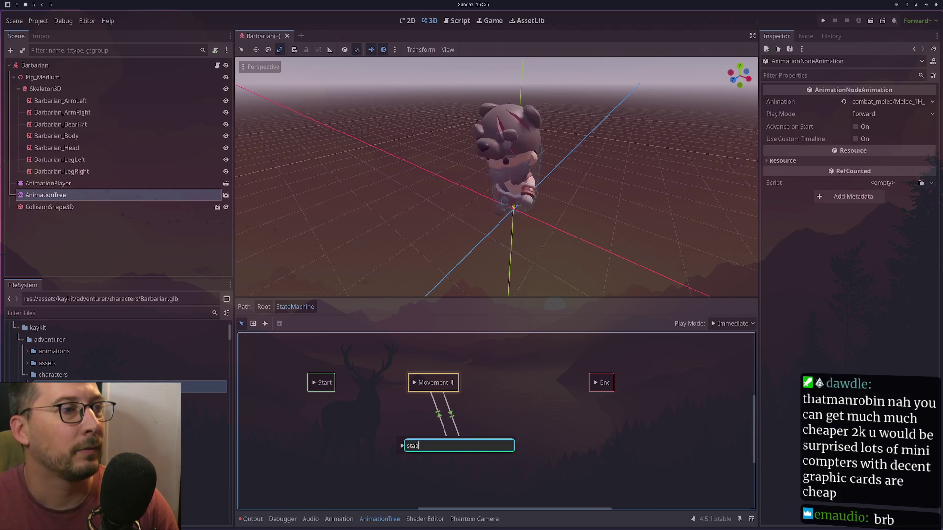
Confirm the name stab and rename the Movement state to lowercase movement.
{"action": "key", "text": "Return"}
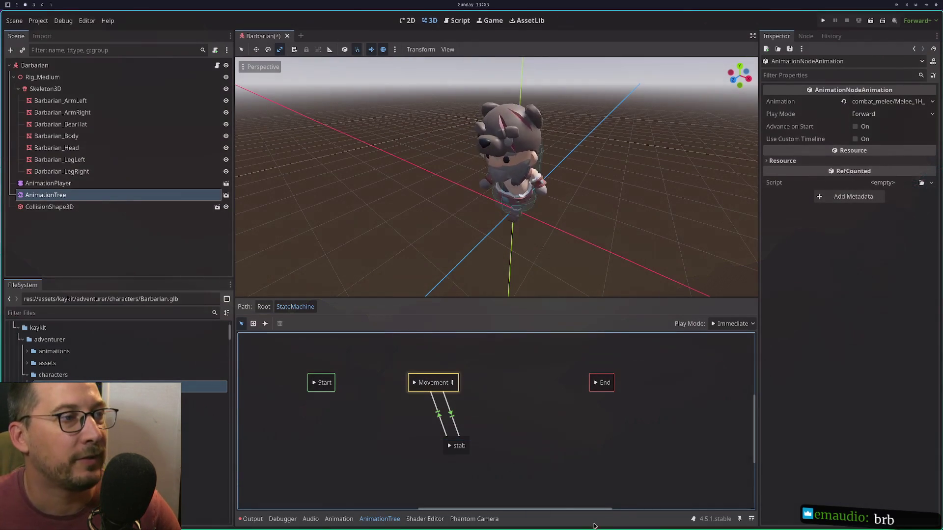
{"action": "left_click", "coordinate": [424, 381]}
{"action": "double_click", "coordinate": [425, 381]}
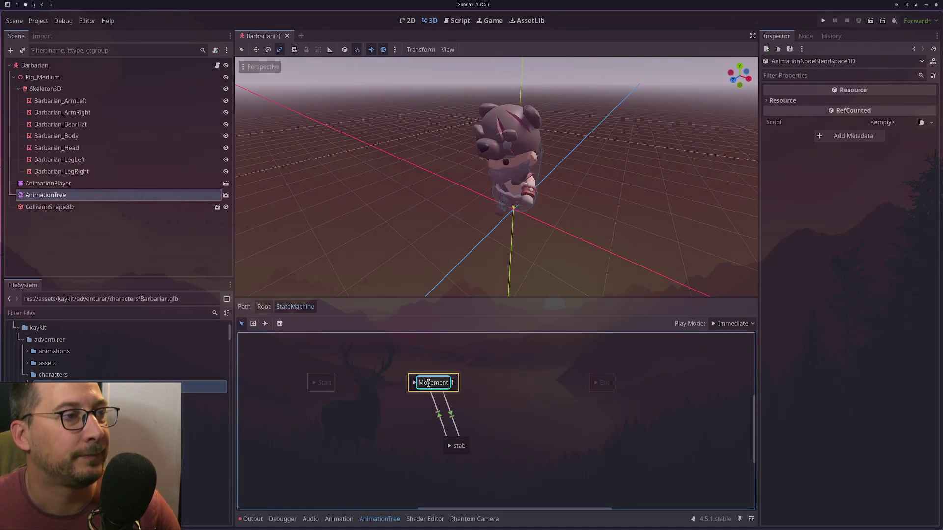
{"action": "key", "text": "BackSpace"}
{"action": "type", "text": "m"}
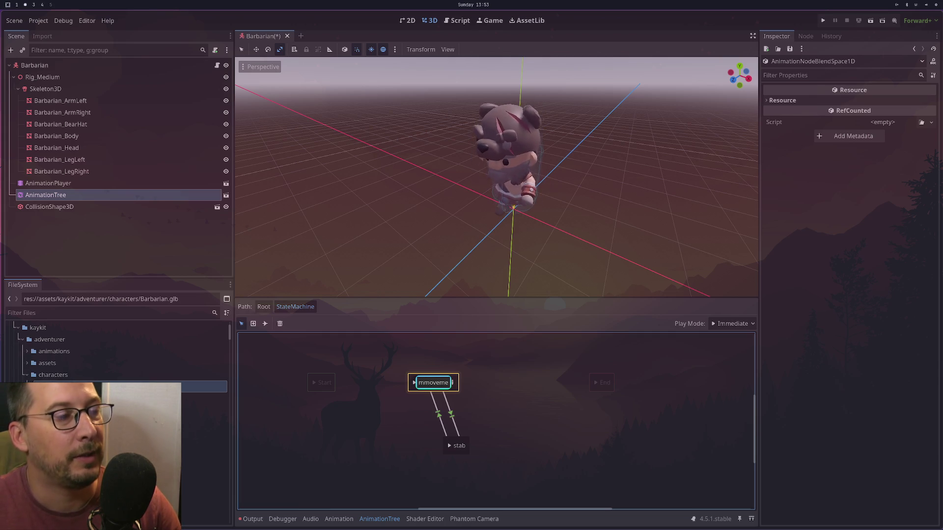
{"action": "key", "text": "Return"}
Select the movement state to preview its animation, then switch to the connect-states tool.
{"action": "left_click", "coordinate": [495, 352]}
{"action": "left_click", "coordinate": [415, 384]}
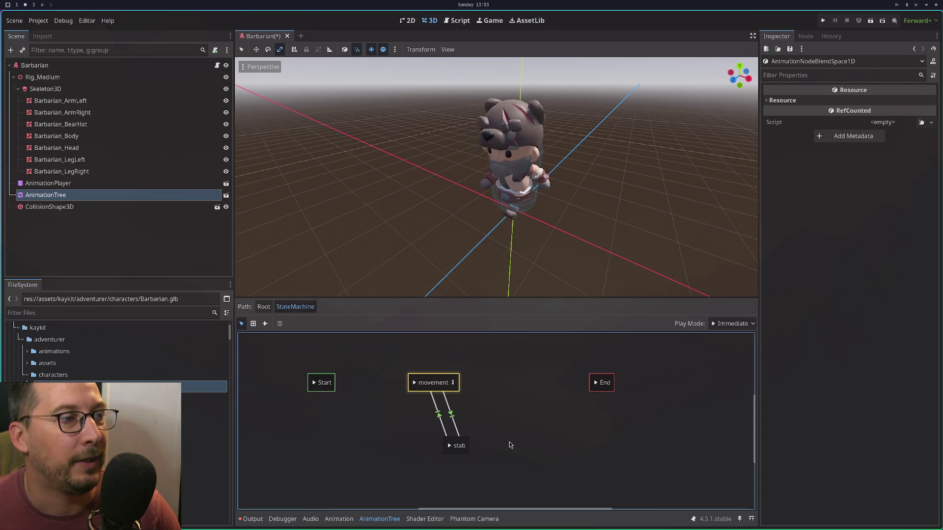
{"action": "left_click", "coordinate": [265, 324]}
{"action": "left_click", "coordinate": [489, 454]}
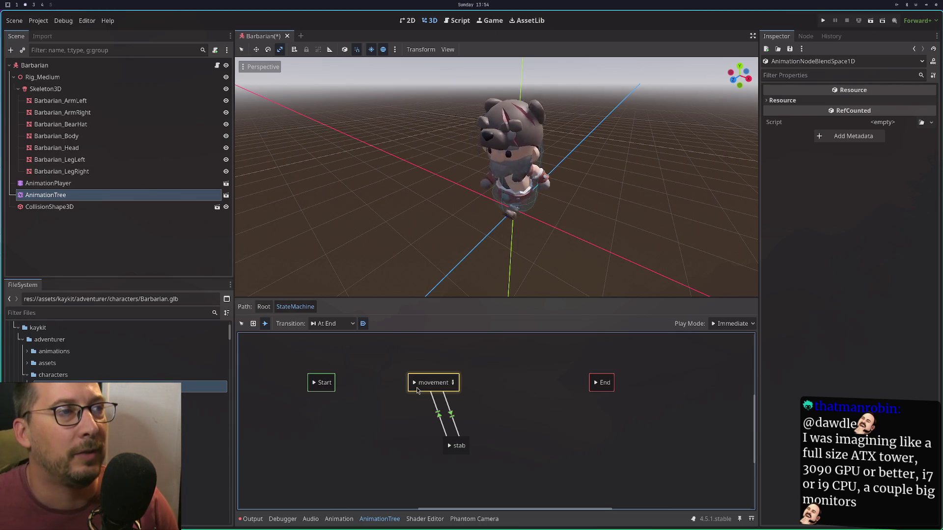
Turn on auto-advance for new transitions, keeping the At End transition type.
{"action": "scroll", "coordinate": [470, 367], "scroll_direction": "down", "scroll_amount": 1}
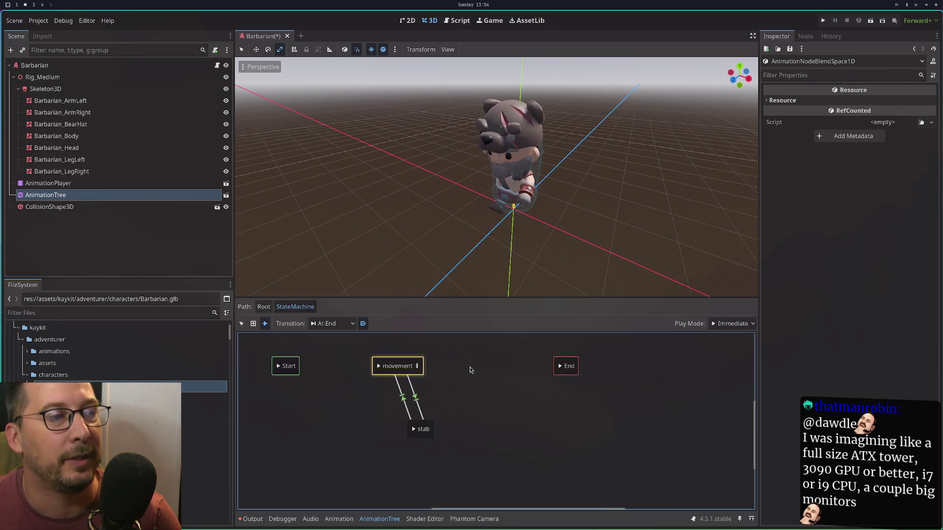
{"action": "mouse_move", "coordinate": [474, 382]}
{"action": "left_mouse_down"}
{"action": "mouse_move", "coordinate": [556, 381]}
{"action": "mouse_move", "coordinate": [517, 394]}
{"action": "left_mouse_up"}
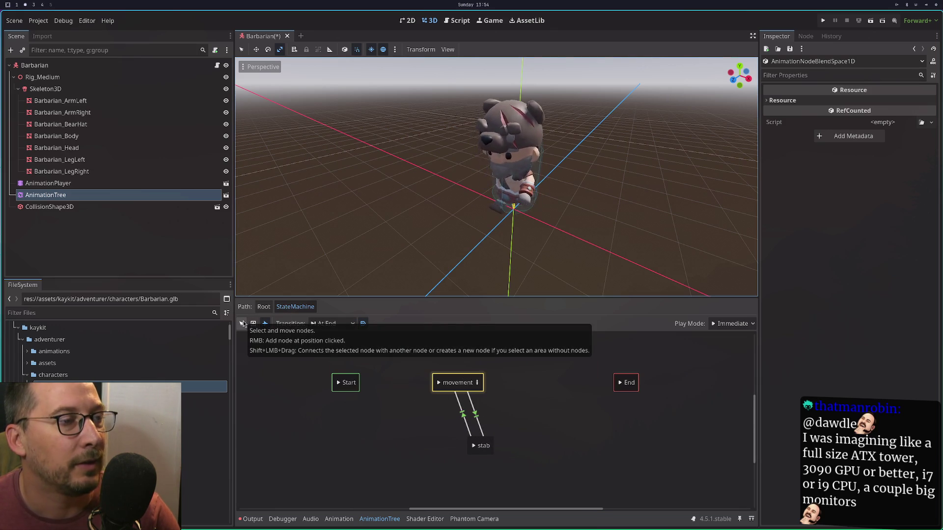
{"action": "left_click", "coordinate": [314, 324]}
{"action": "left_click", "coordinate": [310, 328]}
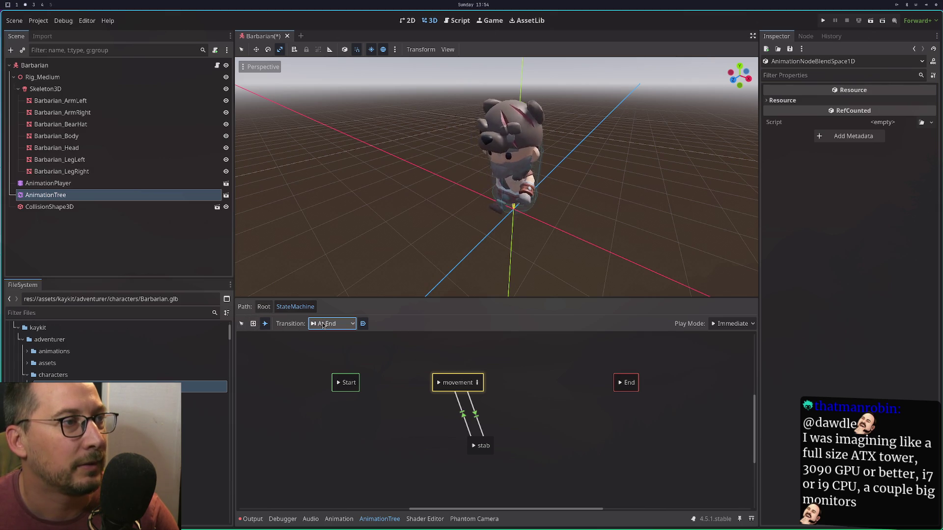
{"action": "left_click", "coordinate": [364, 324]}
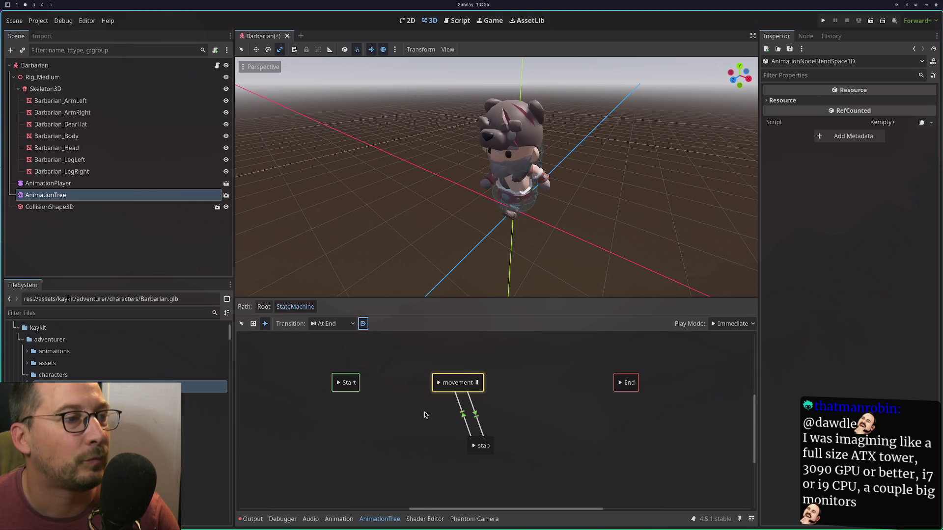
{"action": "scroll", "coordinate": [425, 416], "scroll_direction": "right", "scroll_amount": 2}
{"action": "scroll", "coordinate": [425, 415], "scroll_direction": "down", "scroll_amount": 1}
{"action": "left_click", "coordinate": [476, 374]}
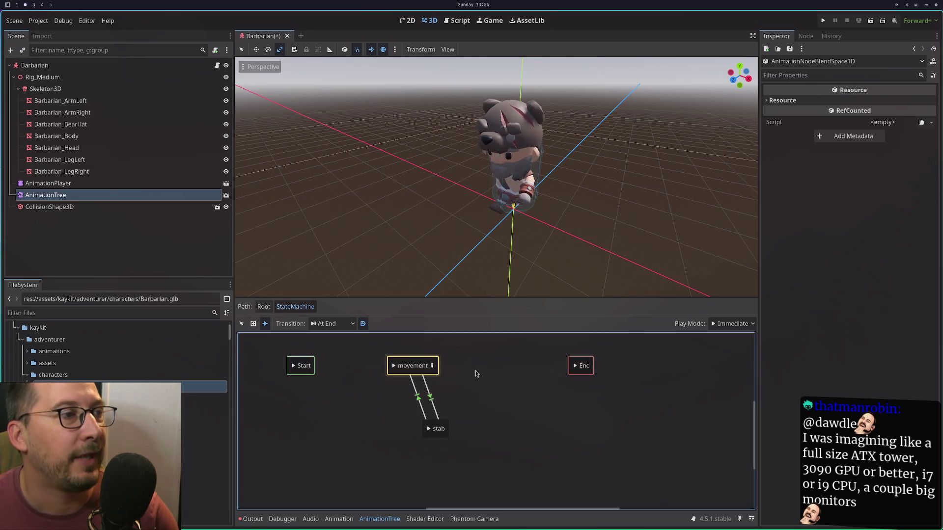
Add a combat_melee/Melee_1H_Attack_Chop animation state to the graph.
{"action": "left_click", "coordinate": [242, 324]}
{"action": "right_click", "coordinate": [466, 385]}
{"action": "mouse_move", "coordinate": [478, 392]}
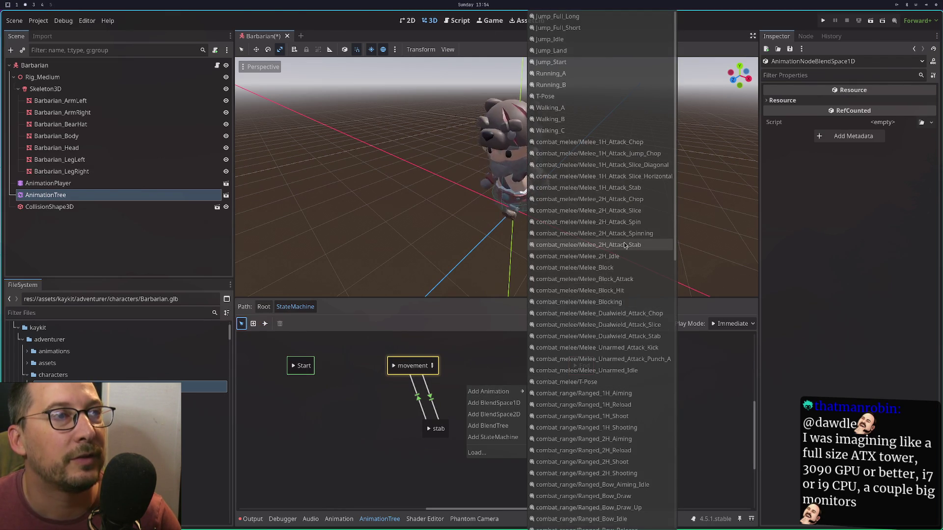
{"action": "left_click", "coordinate": [438, 432]}
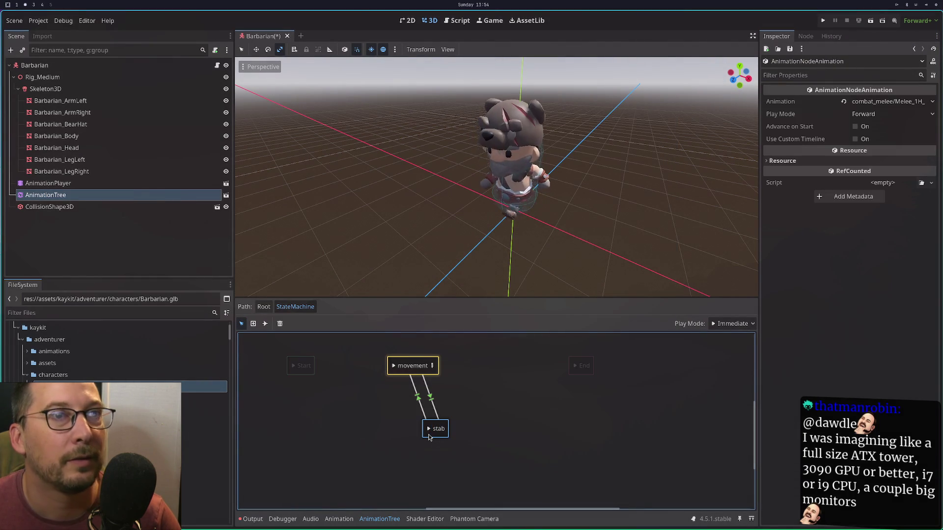
{"action": "right_click", "coordinate": [516, 368]}
{"action": "mouse_move", "coordinate": [537, 372]}
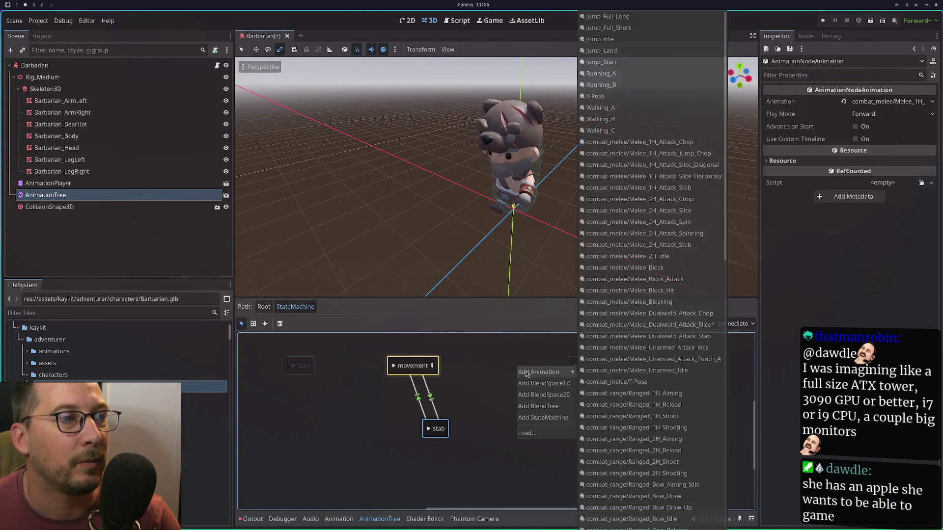
{"action": "left_click", "coordinate": [665, 146]}
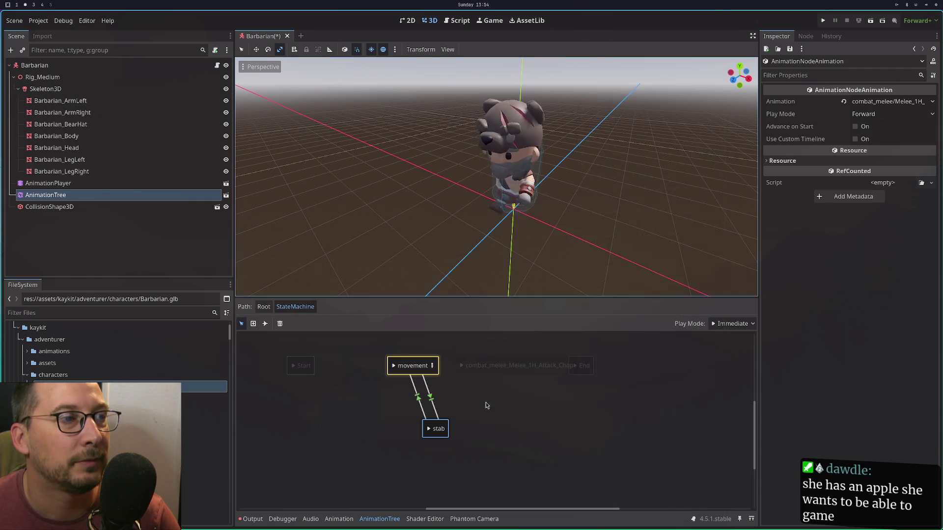
Add a Melee_1H_Attack_Jump_Chop state and move both chop states beside stab.
{"action": "right_click", "coordinate": [485, 402]}
{"action": "mouse_move", "coordinate": [511, 407]}
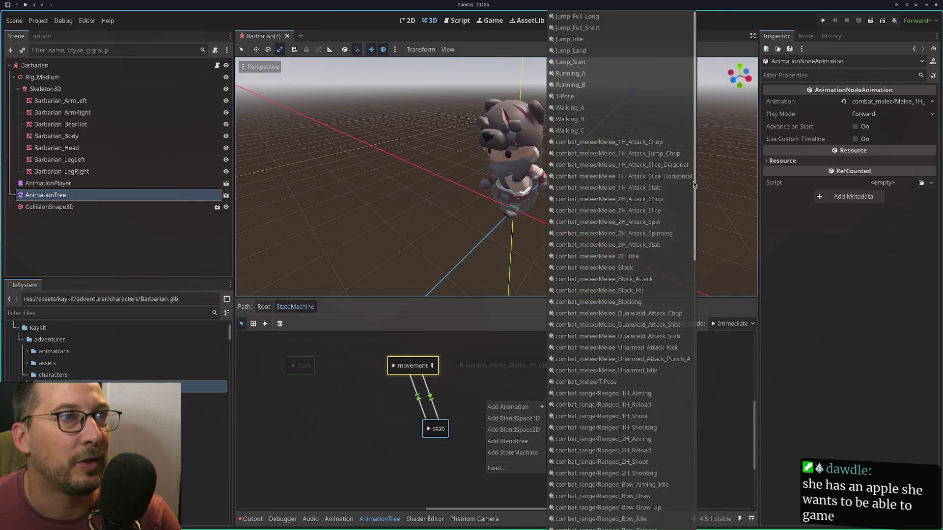
{"action": "left_click", "coordinate": [639, 153]}
{"action": "double_click", "coordinate": [504, 400]}
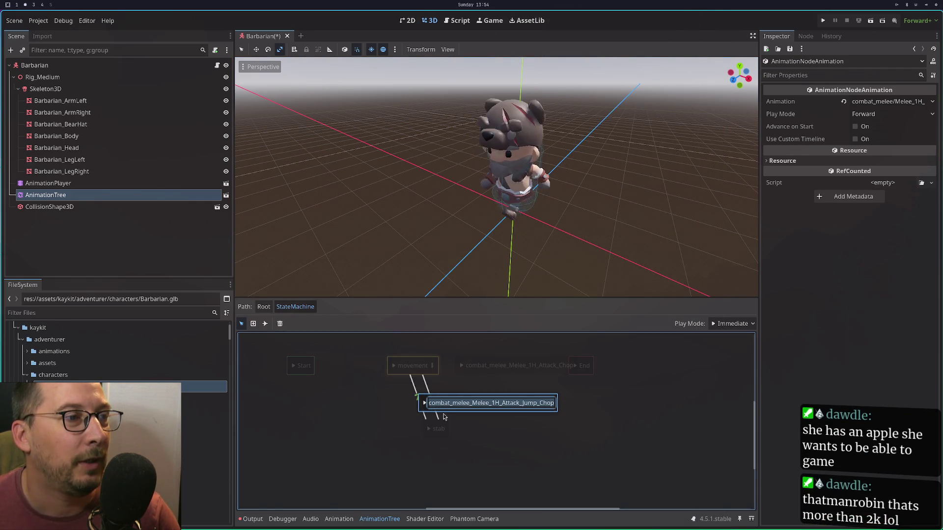
{"action": "mouse_move", "coordinate": [425, 400]}
{"action": "left_mouse_down"}
{"action": "mouse_move", "coordinate": [491, 422]}
{"action": "mouse_move", "coordinate": [485, 430]}
{"action": "left_mouse_up"}
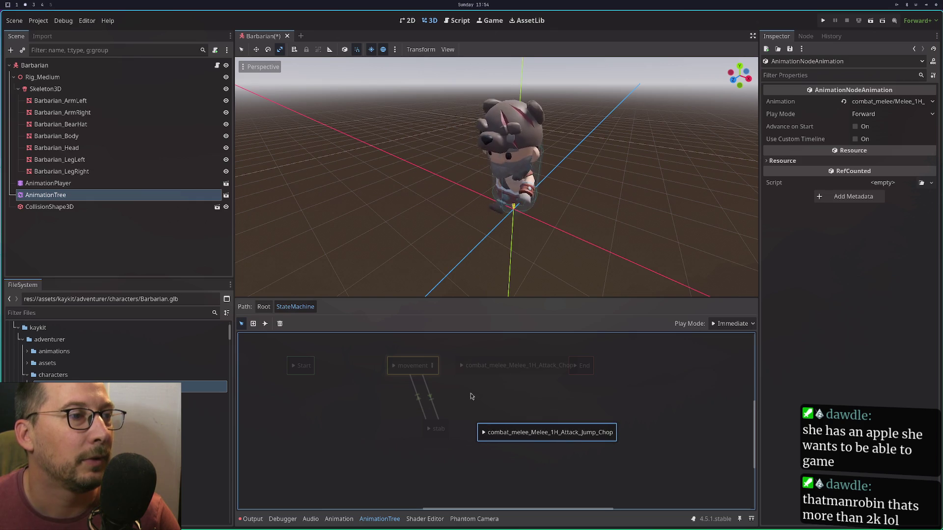
{"action": "mouse_move", "coordinate": [467, 373]}
{"action": "left_mouse_down"}
{"action": "mouse_move", "coordinate": [491, 399]}
{"action": "mouse_move", "coordinate": [484, 408]}
{"action": "left_mouse_up"}
Close the add-state menu and select the Start state, ready for connecting.
{"action": "right_click", "coordinate": [479, 380]}
{"action": "key", "text": "Escape"}
{"action": "right_click", "coordinate": [476, 374]}
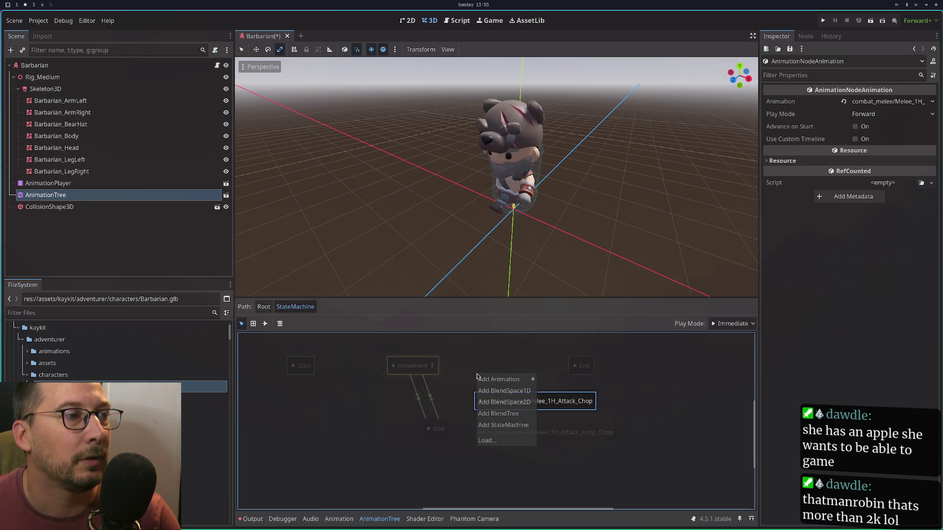
{"action": "mouse_move", "coordinate": [484, 382]}
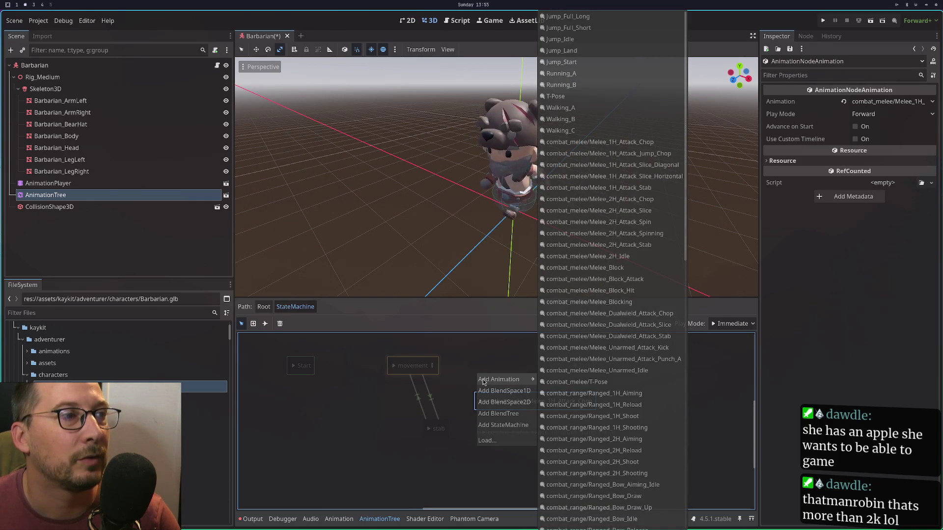
{"action": "key", "text": "Escape"}
{"action": "left_click", "coordinate": [304, 366]}
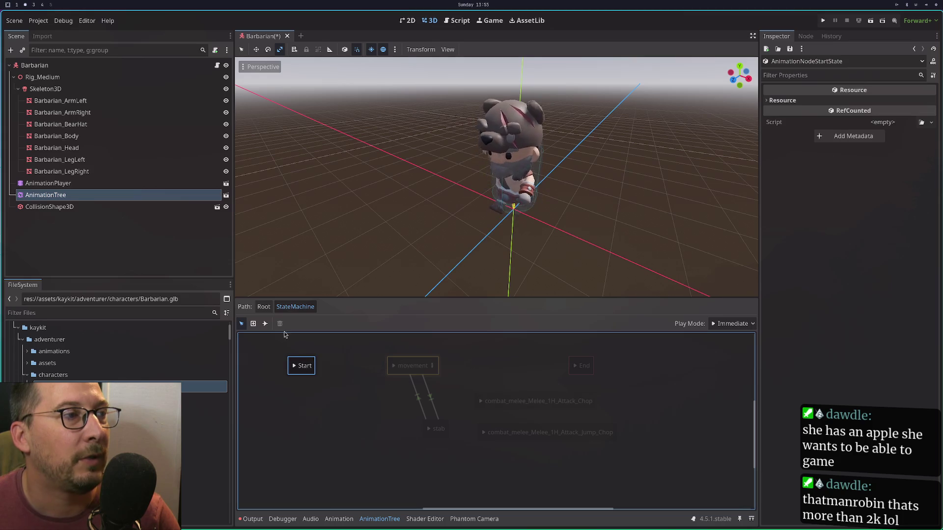
{"action": "left_click", "coordinate": [265, 323]}
Draw a transition from Start to movement, then nudge the Start node slightly left.
{"action": "left_click_drag", "start_coordinate": [300, 366], "coordinate": [400, 369]}
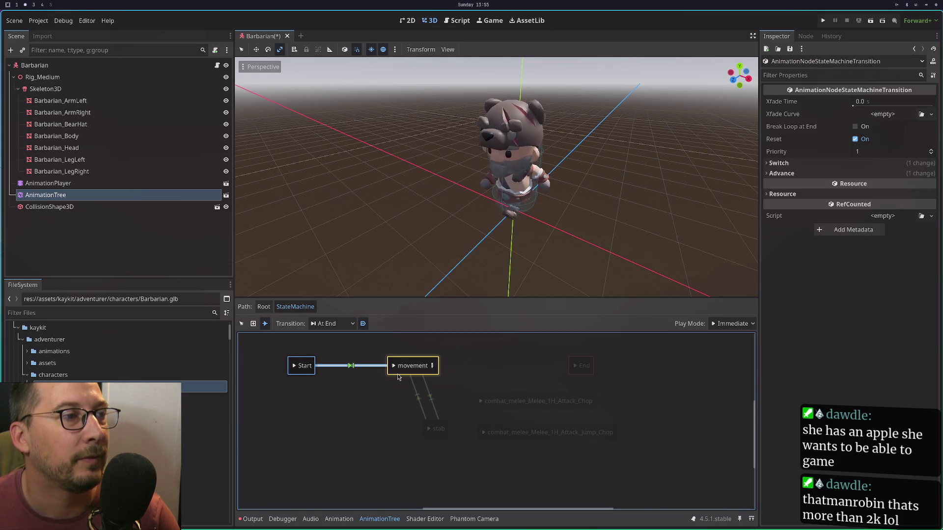
{"action": "right_click", "coordinate": [289, 369]}
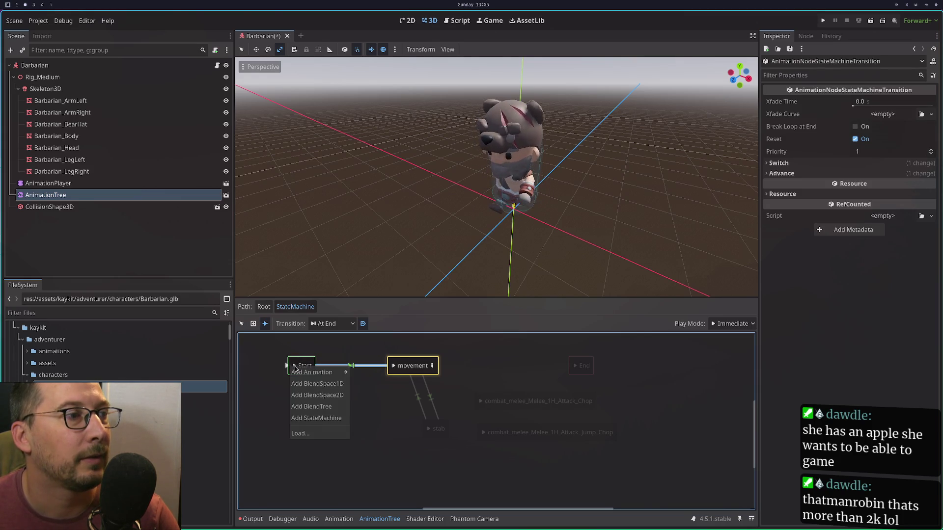
{"action": "key", "text": "Escape"}
{"action": "left_click", "coordinate": [292, 369]}
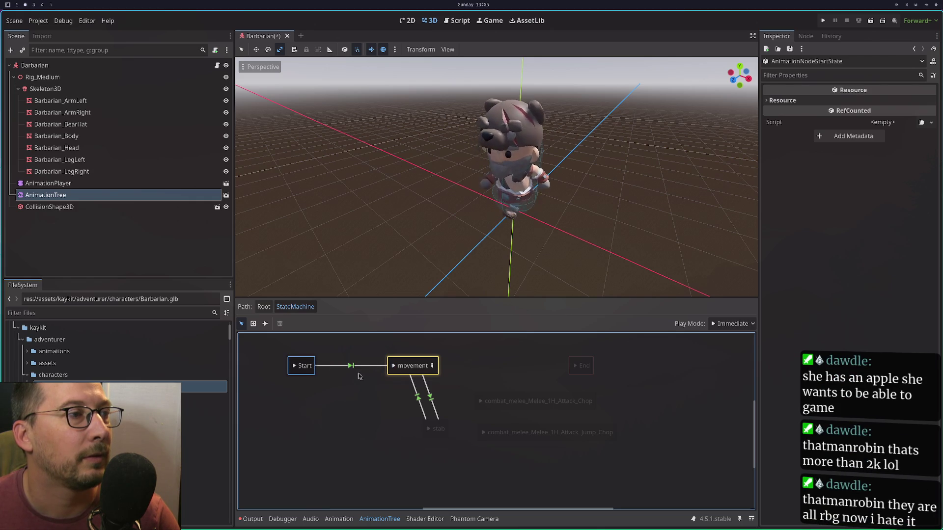
{"action": "left_click_drag", "start_coordinate": [295, 369], "coordinate": [294, 369]}
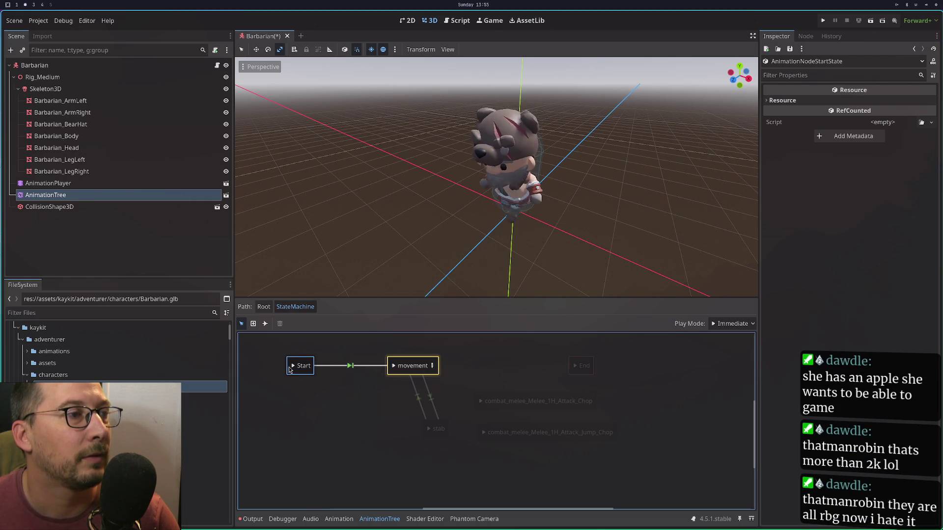
Add Melee_1H_Attack_Slice_Diagonal and Slice_Horizontal animation states, then begin renaming Slice_Diagonal.
{"action": "right_click", "coordinate": [488, 364]}
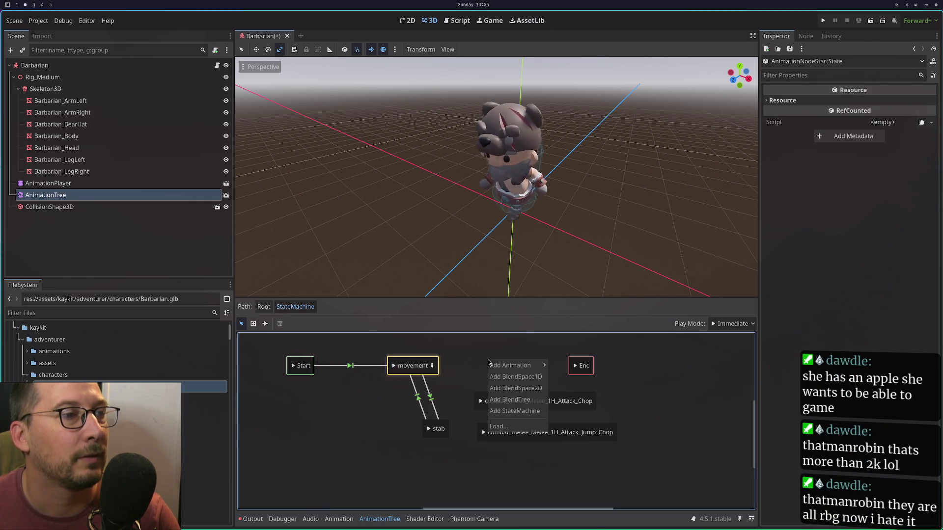
{"action": "mouse_move", "coordinate": [518, 367]}
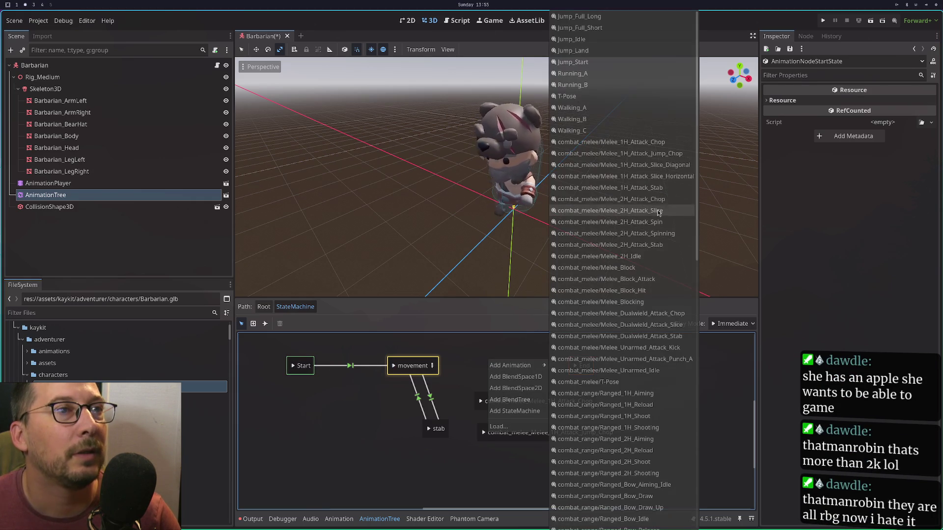
{"action": "left_click", "coordinate": [645, 169]}
{"action": "right_click", "coordinate": [518, 375]}
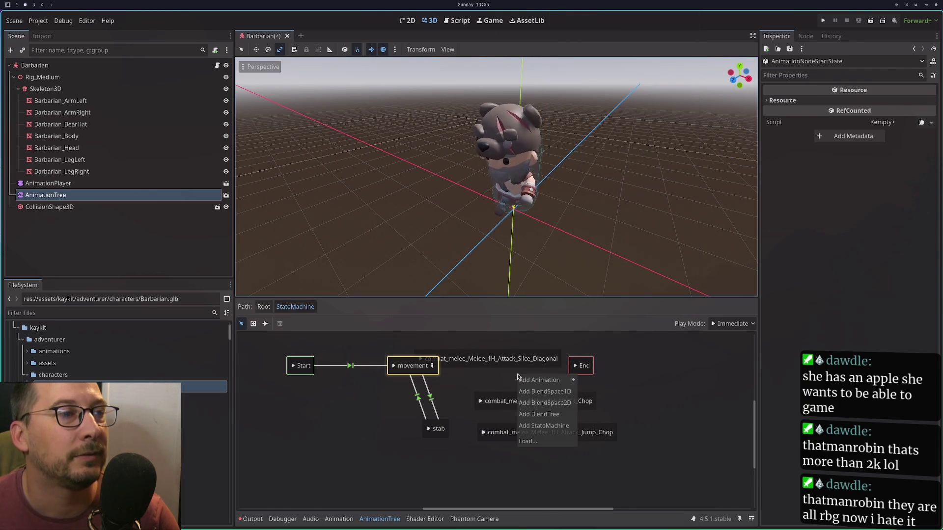
{"action": "mouse_move", "coordinate": [545, 379]}
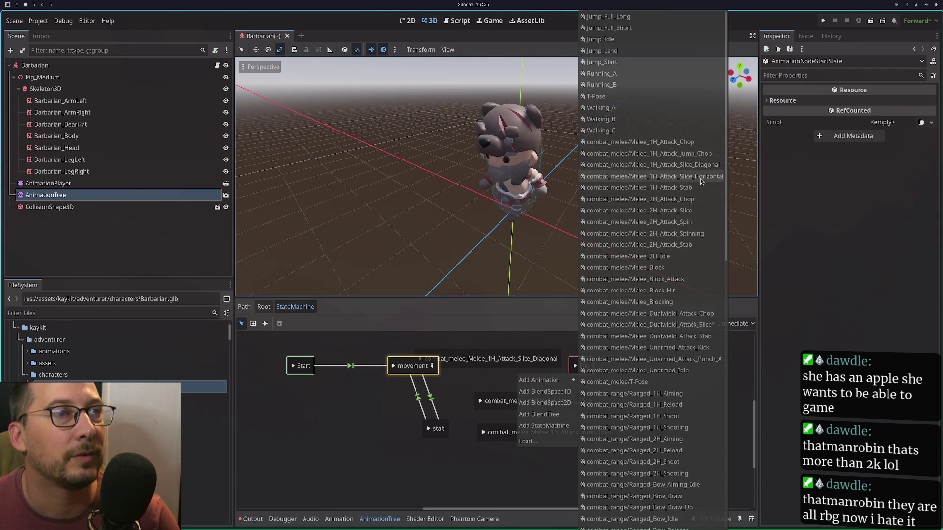
{"action": "left_click", "coordinate": [701, 178]}
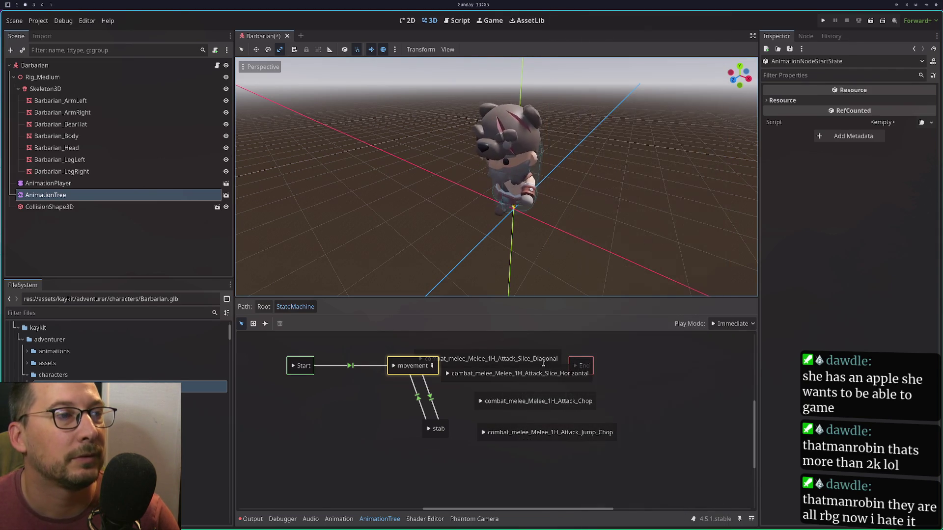
{"action": "right_click", "coordinate": [533, 421]}
{"action": "mouse_move", "coordinate": [551, 429]}
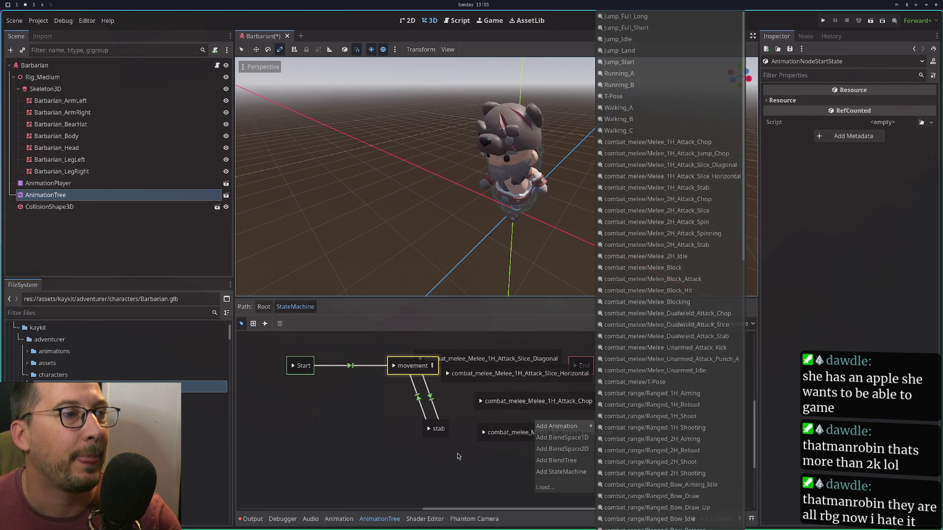
{"action": "left_click", "coordinate": [461, 434]}
{"action": "double_click", "coordinate": [517, 356]}
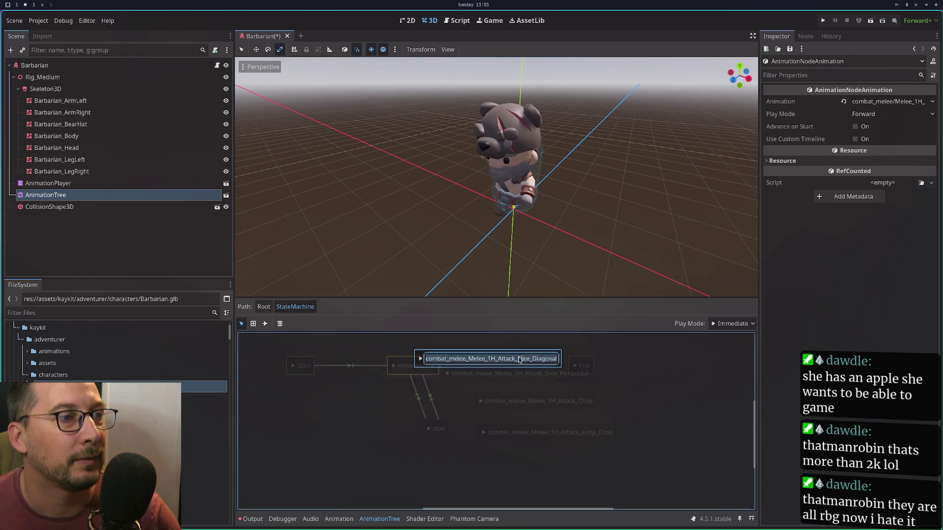
Rename the Slice_Diagonal state to slice_diagonal.
{"action": "left_click", "coordinate": [518, 357]}
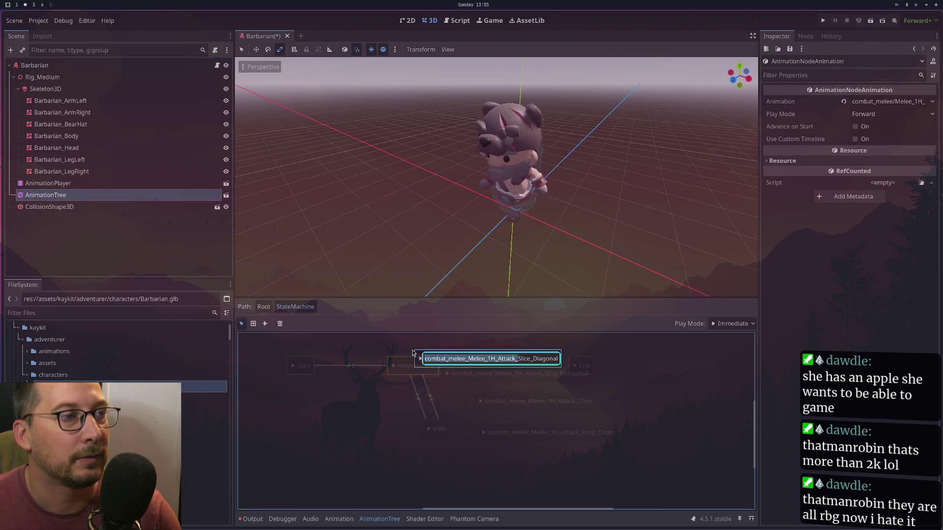
{"action": "key", "text": "shift+Home"}
{"action": "key", "text": "BackSpace"}
{"action": "key", "text": "Delete"}
{"action": "type", "text": "s"}
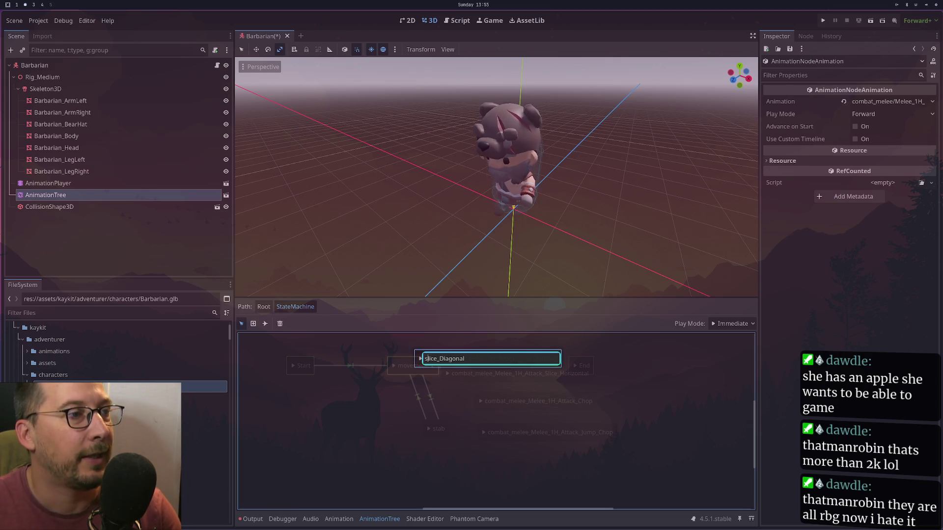
{"action": "key", "text": "BackSpace"}
{"action": "type", "text": "d"}
{"action": "key", "text": "Return"}
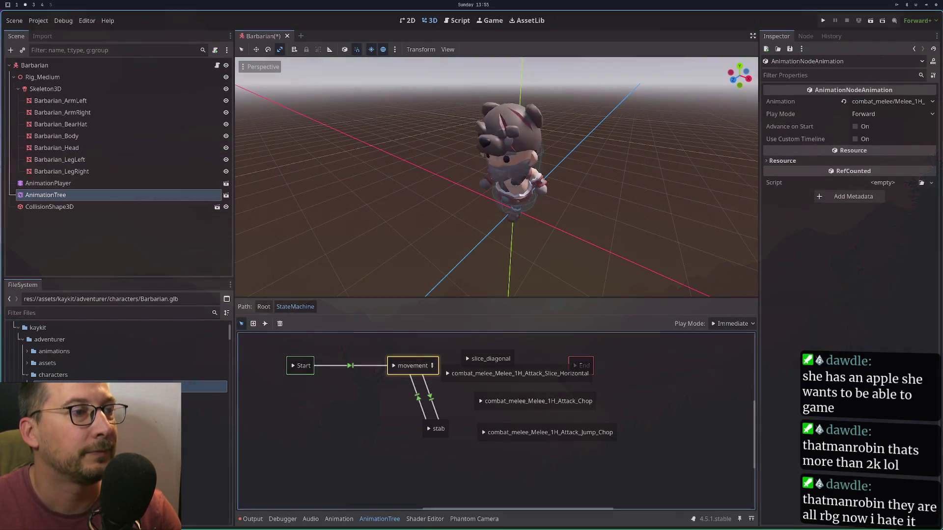
Rename the Slice_Horizontal state to slice_horizontal.
{"action": "double_click", "coordinate": [550, 374]}
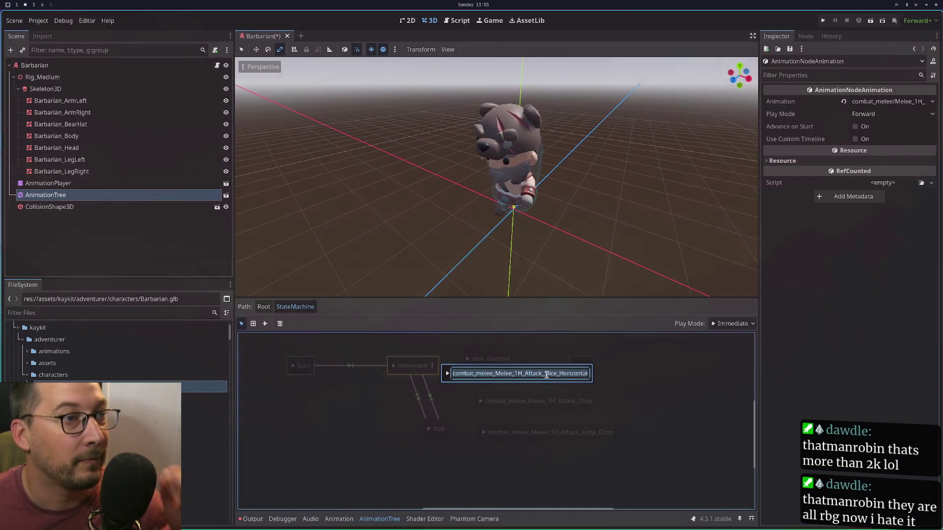
{"action": "key", "text": "Delete"}
{"action": "key", "text": "Delete"}
{"action": "key", "text": "Delete"}
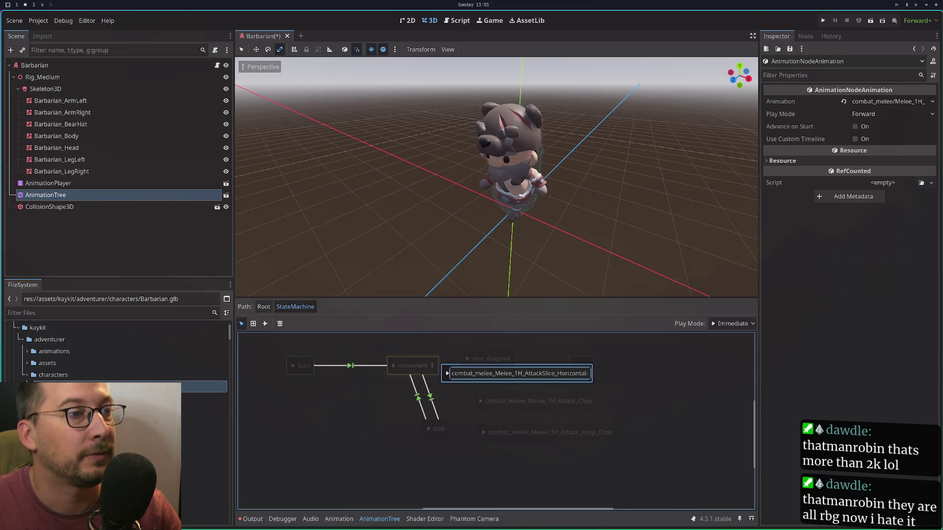
{"action": "key", "text": "Delete"}
{"action": "type", "text": "s"}
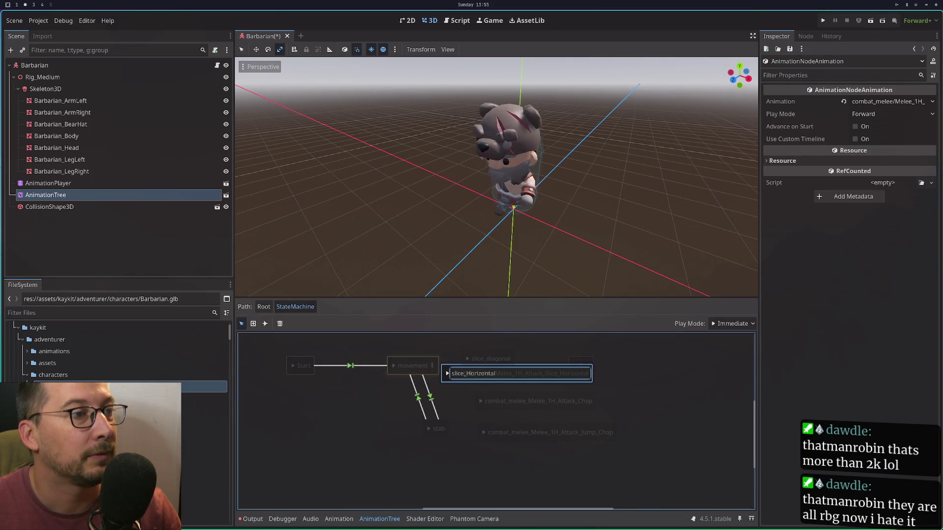
{"action": "key", "text": "Delete"}
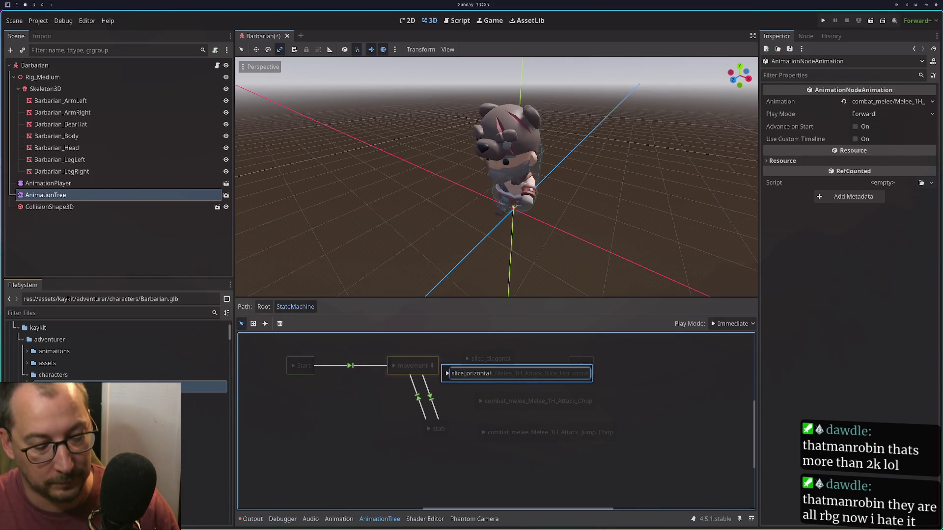
{"action": "type", "text": "h"}
{"action": "key", "text": "Return"}
Rename the Melee_1H_Attack_Chop state to chop.
{"action": "double_click", "coordinate": [540, 401]}
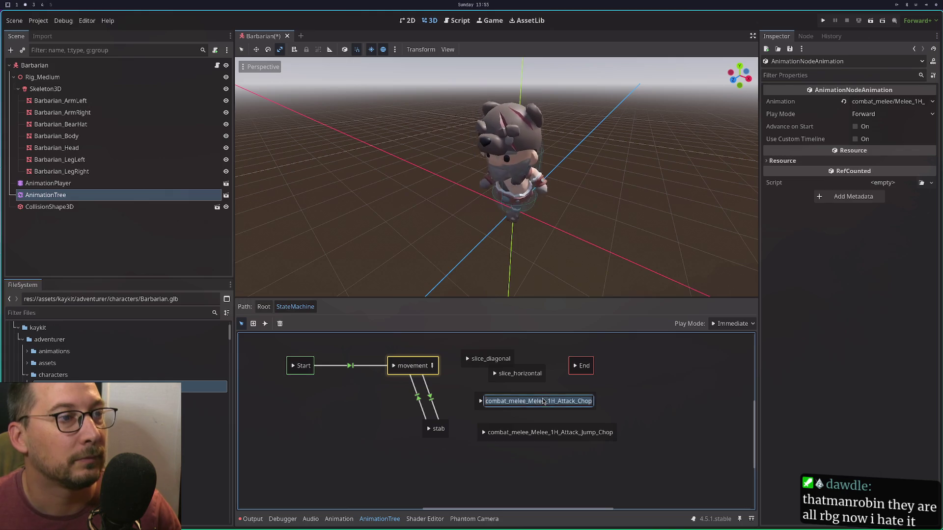
{"action": "left_click_drag", "start_coordinate": [563, 401], "coordinate": [478, 404]}
{"action": "key", "text": "Delete"}
{"action": "key", "text": "Delete"}
{"action": "key", "text": "Delete"}
{"action": "key", "text": "Delete"}
{"action": "type", "text": "c"}
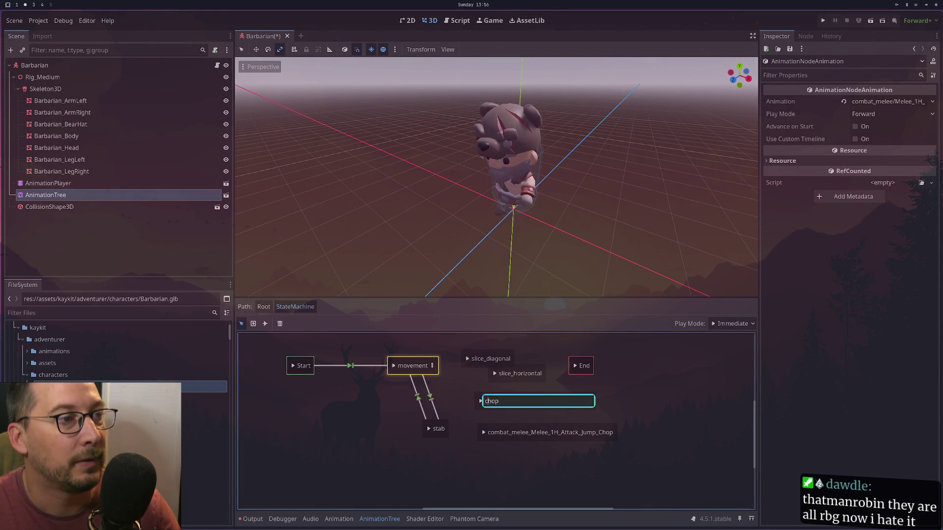
{"action": "key", "text": "Return"}
Rename the Melee_1H_Attack_Jump_Chop state to jump_chop.
{"action": "double_click", "coordinate": [566, 434]}
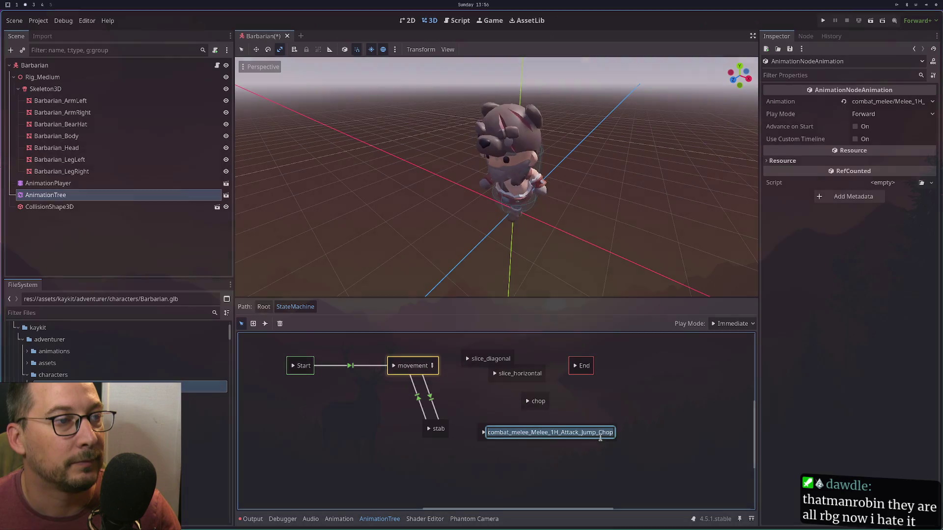
{"action": "left_click_drag", "start_coordinate": [586, 433], "coordinate": [453, 417]}
{"action": "type", "text": "jum"}
{"action": "key", "text": "BackSpace"}
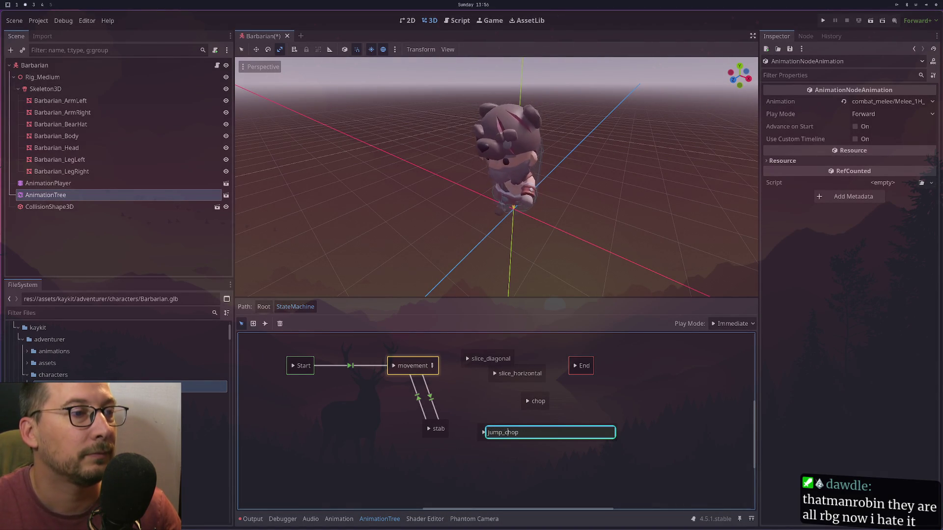
{"action": "key", "text": "Return"}
{"action": "double_click", "coordinate": [511, 373]}
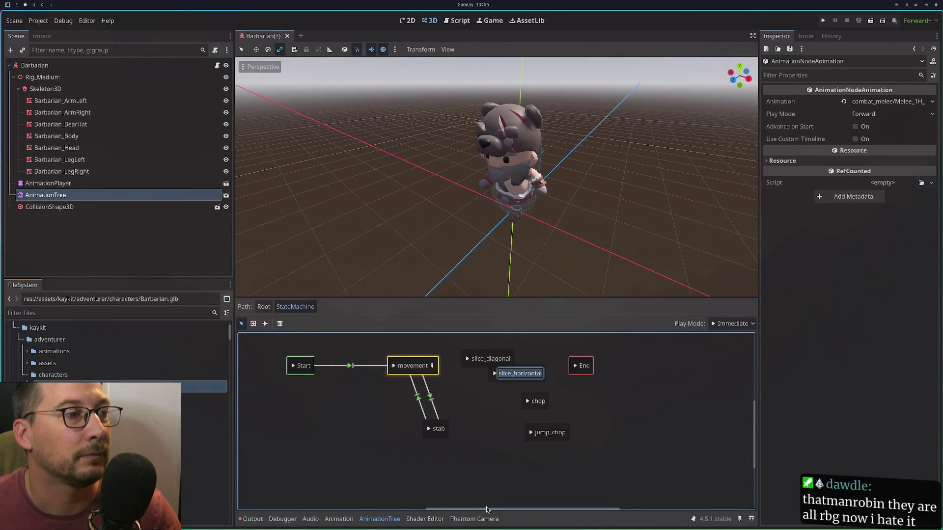
{"action": "left_click", "coordinate": [494, 405]}
Stack slice_horizontal and chop below slice_diagonal and place stab directly under movement.
{"action": "mouse_move", "coordinate": [494, 382]}
{"action": "left_mouse_down"}
{"action": "mouse_move", "coordinate": [480, 432]}
{"action": "mouse_move", "coordinate": [520, 471]}
{"action": "mouse_move", "coordinate": [529, 449]}
{"action": "mouse_move", "coordinate": [535, 473]}
{"action": "left_mouse_up"}
{"action": "mouse_move", "coordinate": [516, 374]}
{"action": "left_mouse_down"}
{"action": "mouse_move", "coordinate": [510, 395]}
{"action": "mouse_move", "coordinate": [526, 427]}
{"action": "mouse_move", "coordinate": [505, 452]}
{"action": "mouse_move", "coordinate": [529, 443]}
{"action": "mouse_move", "coordinate": [475, 454]}
{"action": "left_mouse_up"}
{"action": "mouse_move", "coordinate": [529, 407]}
{"action": "left_mouse_down"}
{"action": "mouse_move", "coordinate": [517, 422]}
{"action": "mouse_move", "coordinate": [491, 424]}
{"action": "left_mouse_up"}
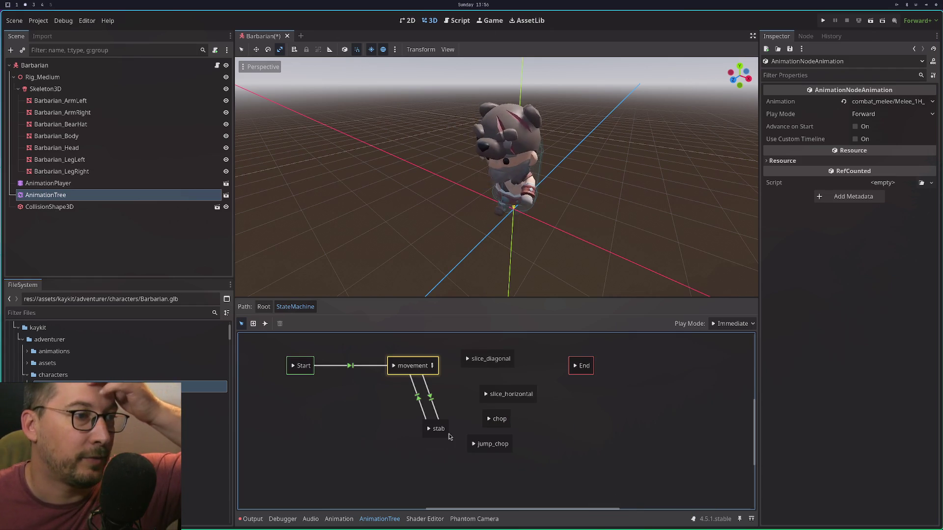
{"action": "left_click_drag", "start_coordinate": [433, 435], "coordinate": [414, 440]}
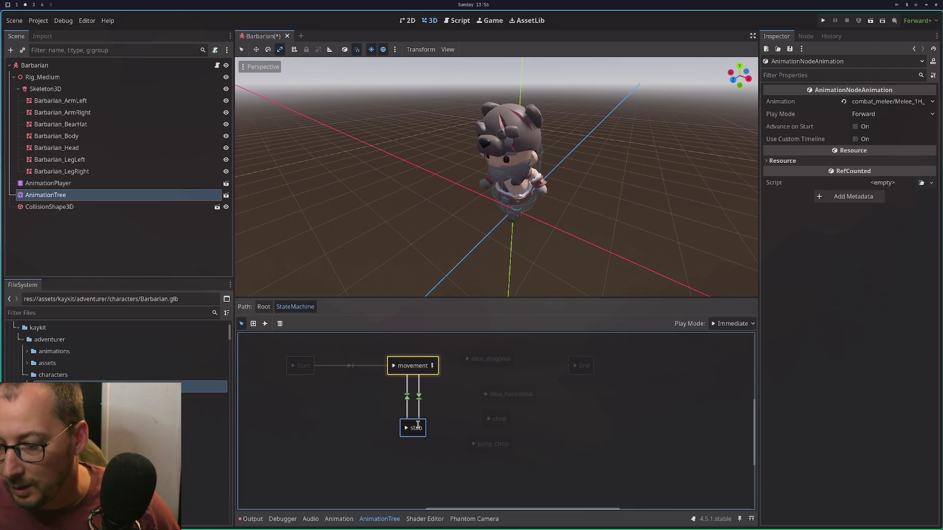
{"action": "left_click", "coordinate": [376, 429]}
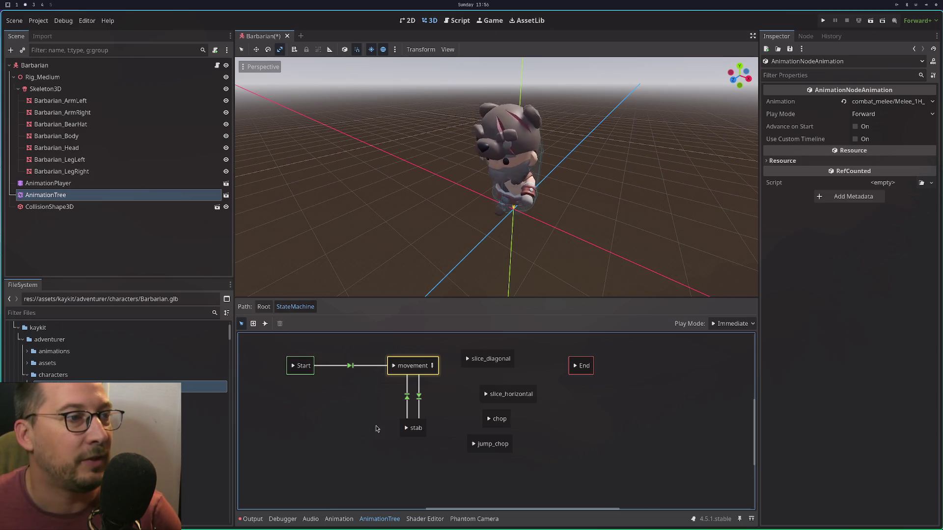
{"action": "right_click", "coordinate": [338, 404]}
Add a Jump_Full_Short animation state left of stab and start lowercasing its name.
{"action": "mouse_move", "coordinate": [373, 410]}
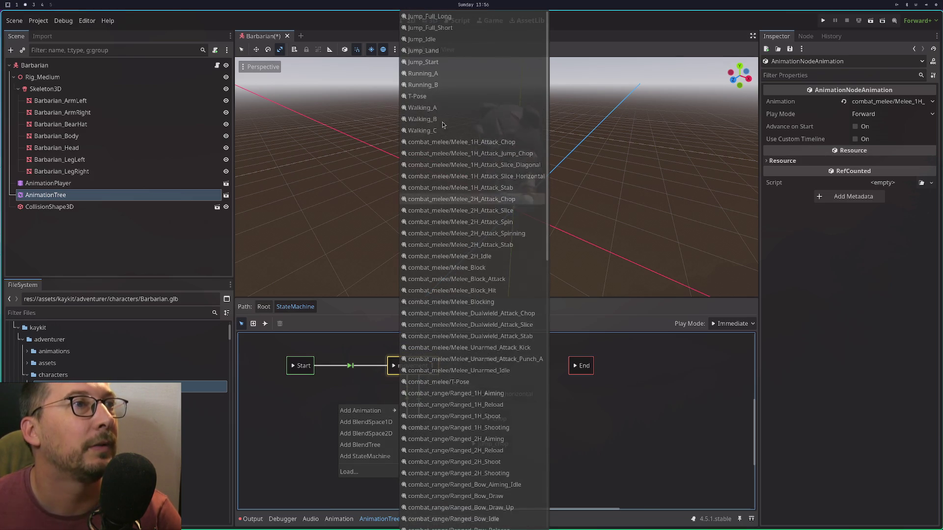
{"action": "left_click", "coordinate": [435, 28]}
{"action": "double_click", "coordinate": [341, 408]}
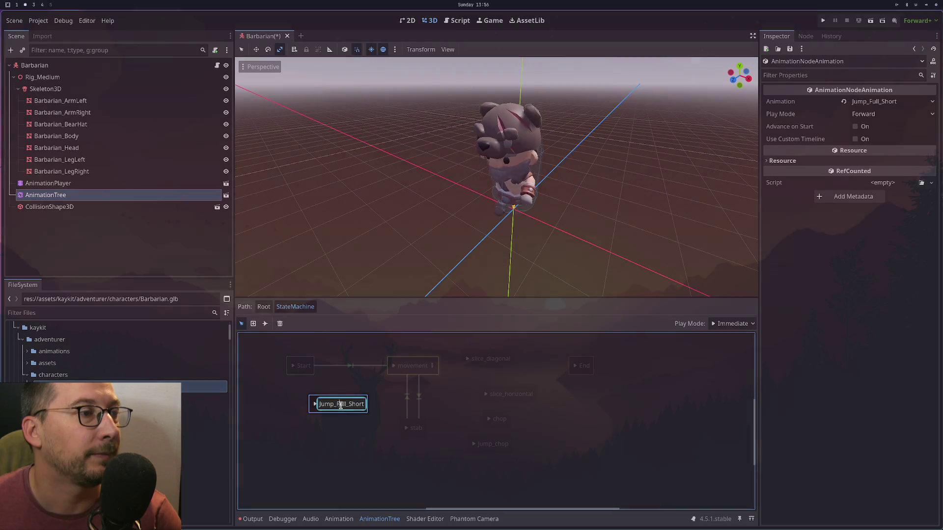
{"action": "left_click", "coordinate": [420, 440]}
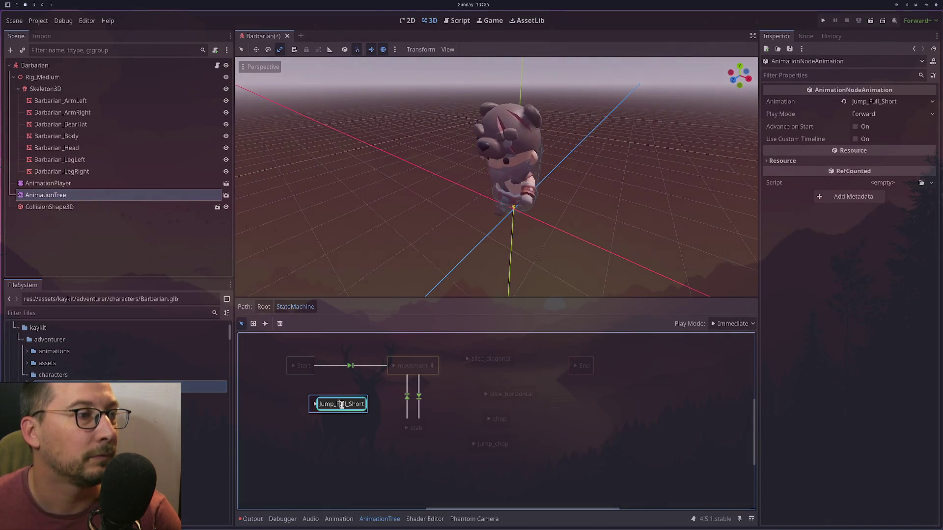
{"action": "key", "text": "BackSpace"}
{"action": "key", "text": "BackSpace"}
{"action": "key", "text": "BackSpace"}
{"action": "type", "text": "full_Short"}
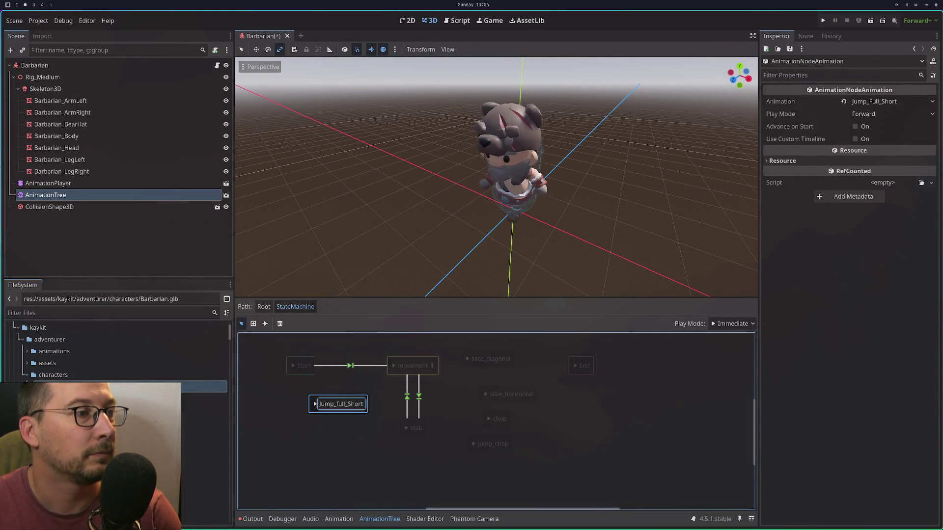
{"action": "key", "text": "BackSpace"}
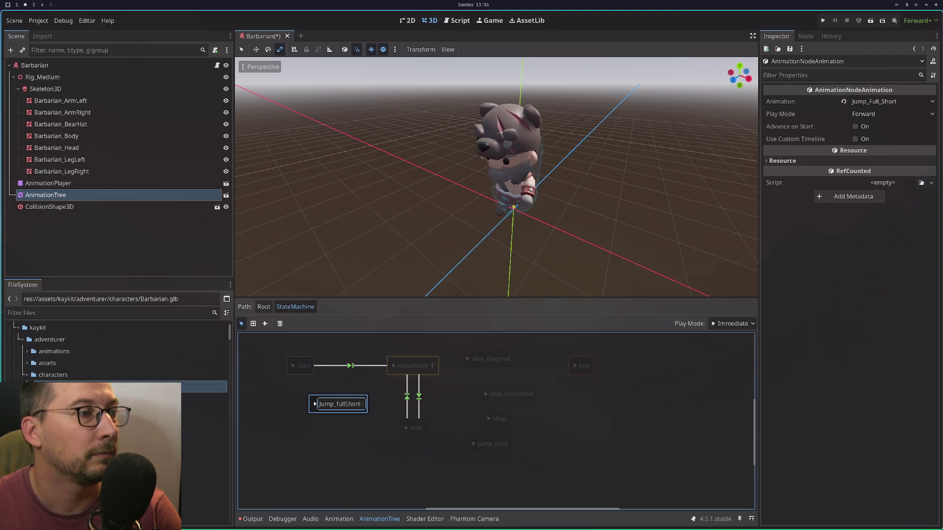
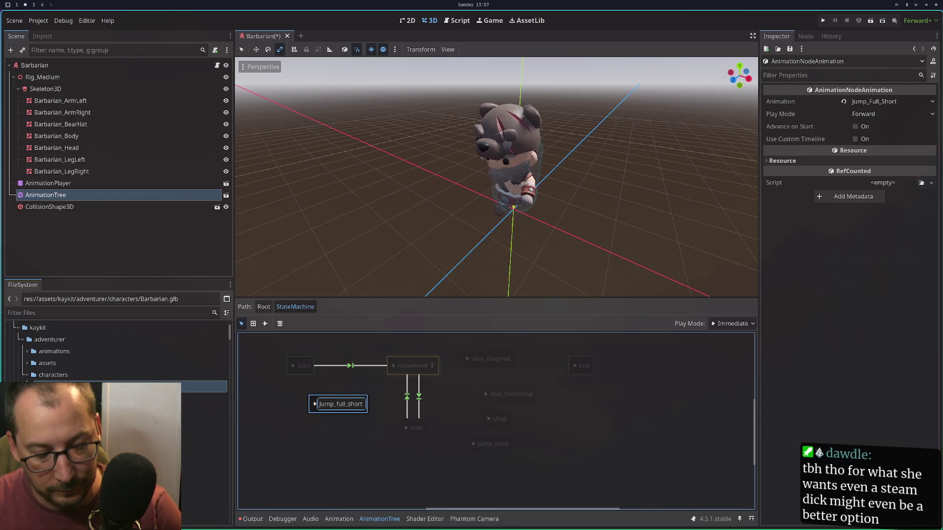
Rename the jump state to jump_full_short and move it lower in the graph.
{"action": "key", "text": "Delete"}
{"action": "type", "text": "j"}
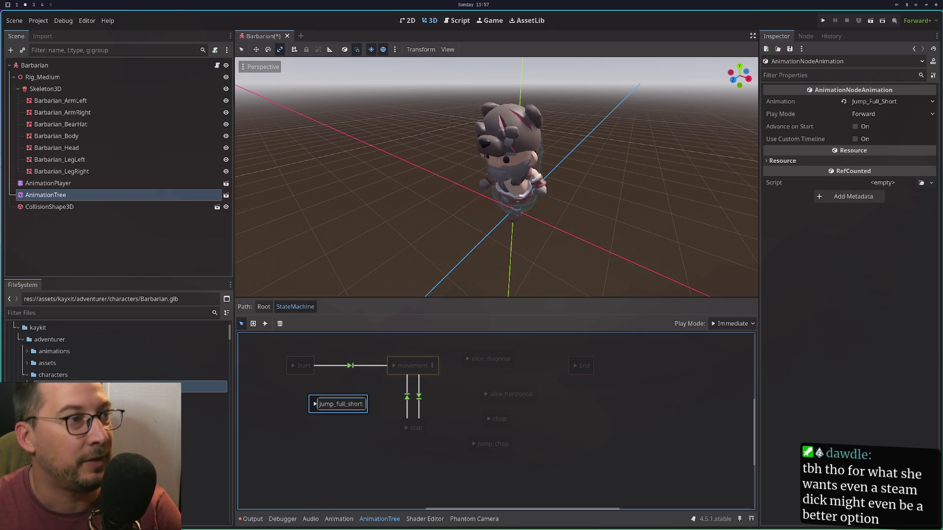
{"action": "key", "text": "Return"}
{"action": "mouse_move", "coordinate": [356, 417]}
{"action": "left_mouse_down"}
{"action": "mouse_move", "coordinate": [362, 442]}
{"action": "mouse_move", "coordinate": [352, 434]}
{"action": "left_mouse_up"}
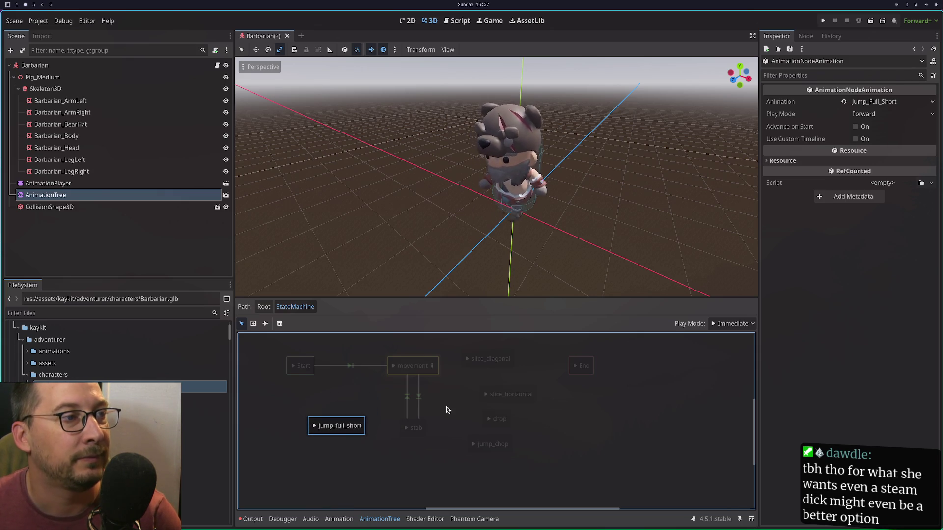
Connect movement to jump_chop, chop, slice_horizontal, slice_diagonal and jump_full_short.
{"action": "left_click", "coordinate": [265, 323]}
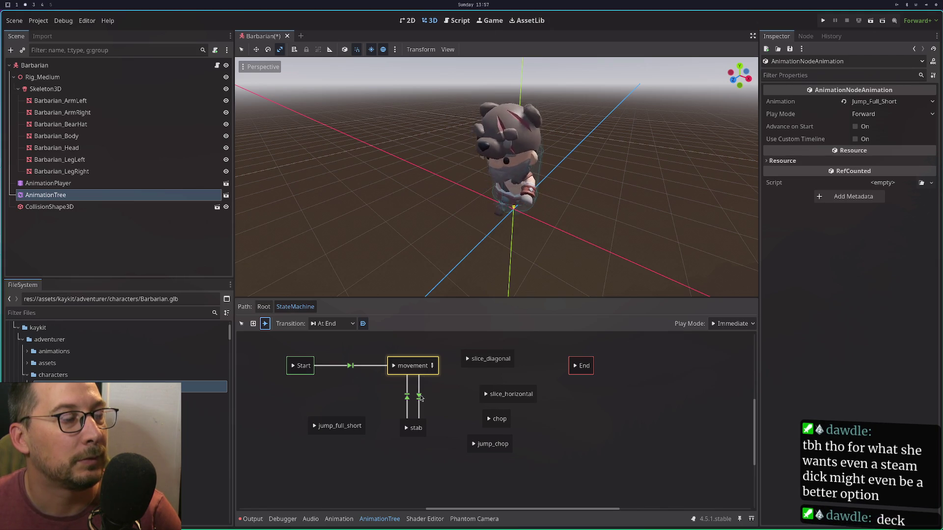
{"action": "left_click_drag", "start_coordinate": [421, 369], "coordinate": [477, 446]}
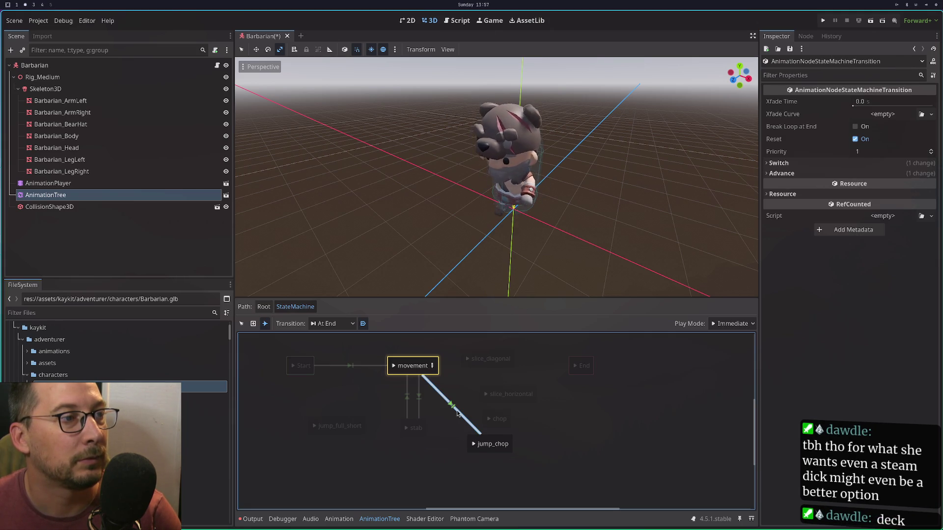
{"action": "left_click_drag", "start_coordinate": [432, 368], "coordinate": [488, 422]}
{"action": "mouse_move", "coordinate": [425, 369]}
{"action": "left_mouse_down"}
{"action": "mouse_move", "coordinate": [467, 399]}
{"action": "mouse_move", "coordinate": [508, 394]}
{"action": "left_mouse_up"}
{"action": "mouse_move", "coordinate": [434, 372]}
{"action": "left_mouse_down"}
{"action": "mouse_move", "coordinate": [486, 359]}
{"action": "mouse_move", "coordinate": [350, 422]}
{"action": "mouse_move", "coordinate": [343, 435]}
{"action": "left_mouse_up"}
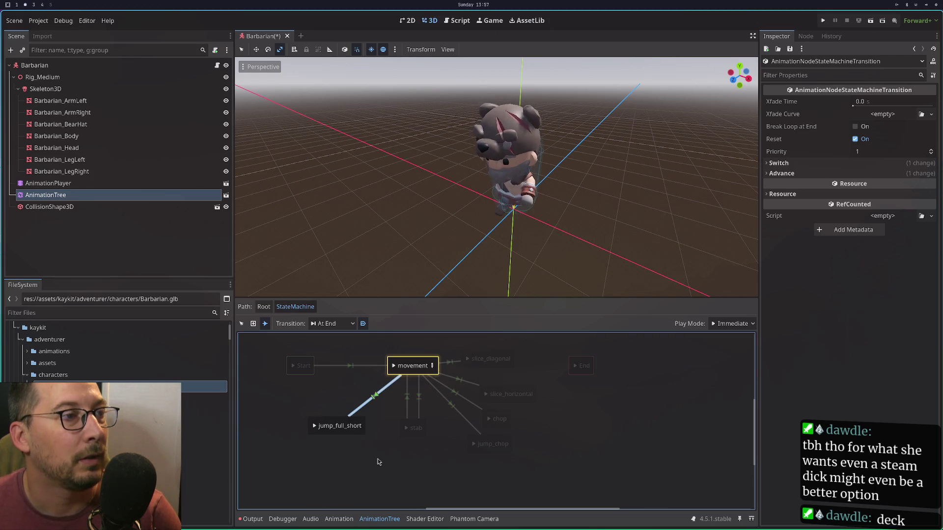
{"action": "left_click_drag", "start_coordinate": [380, 461], "coordinate": [408, 471]}
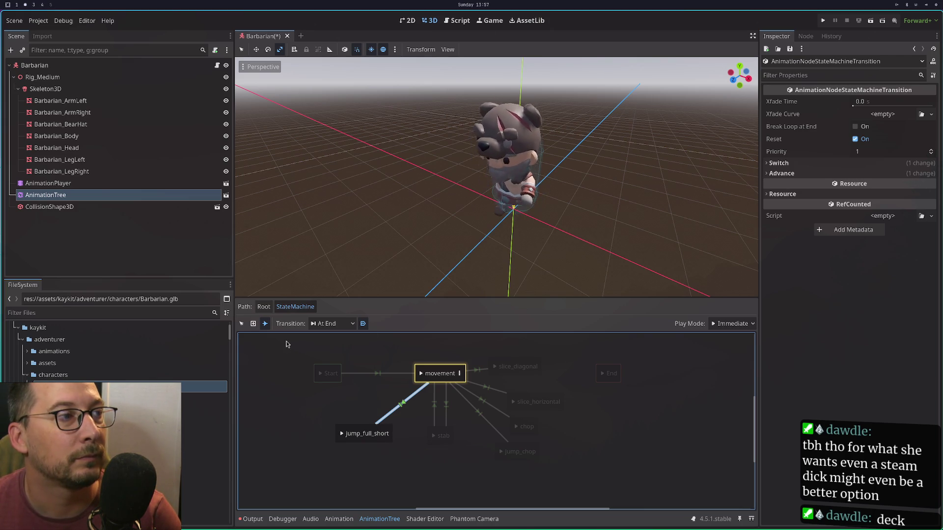
Compare the two movement–stab transitions and set one's crossfade time to 0.0.
{"action": "left_click", "coordinate": [241, 323]}
{"action": "left_click", "coordinate": [446, 413]}
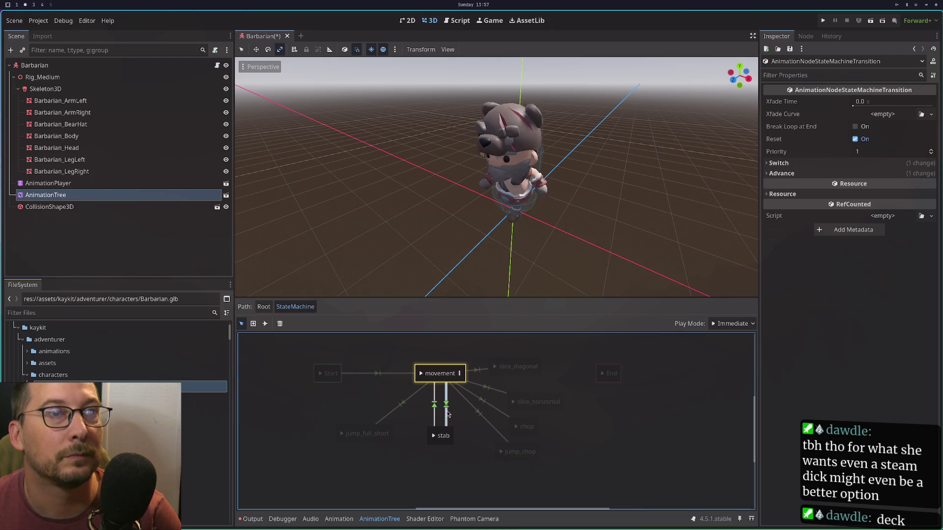
{"action": "left_click", "coordinate": [434, 418]}
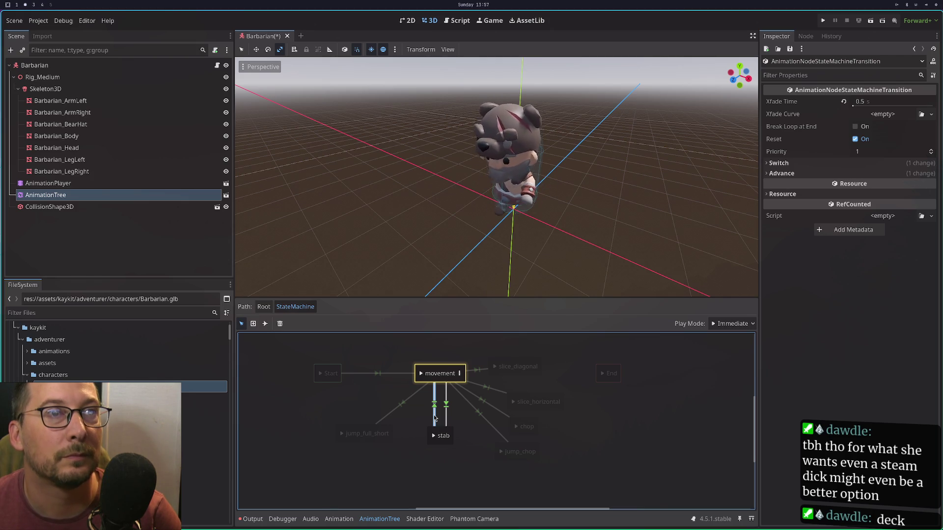
{"action": "left_click", "coordinate": [450, 417]}
{"action": "left_click", "coordinate": [433, 419]}
{"action": "left_click_drag", "start_coordinate": [860, 101], "coordinate": [835, 101]}
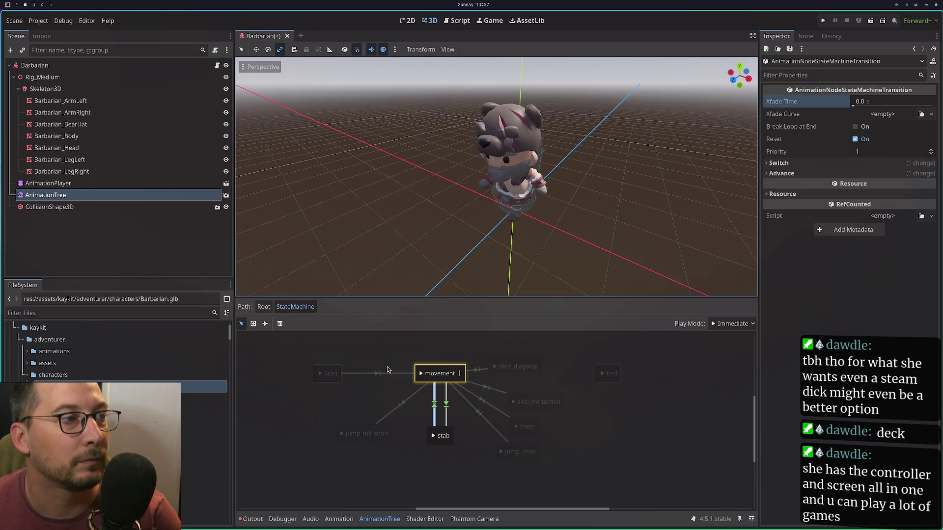
Connect jump_chop, chop, slice_horizontal and jump_full_short back to movement.
{"action": "left_click", "coordinate": [266, 324]}
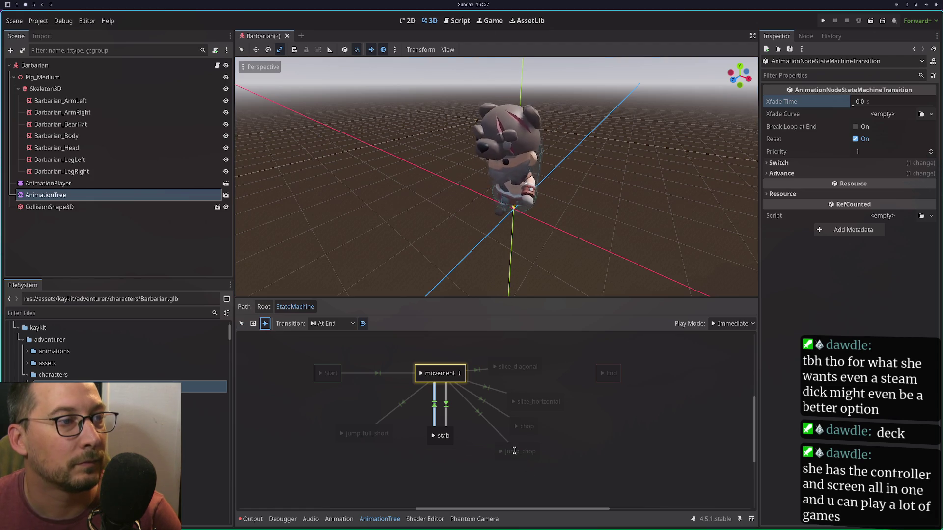
{"action": "left_click_drag", "start_coordinate": [514, 453], "coordinate": [444, 378]}
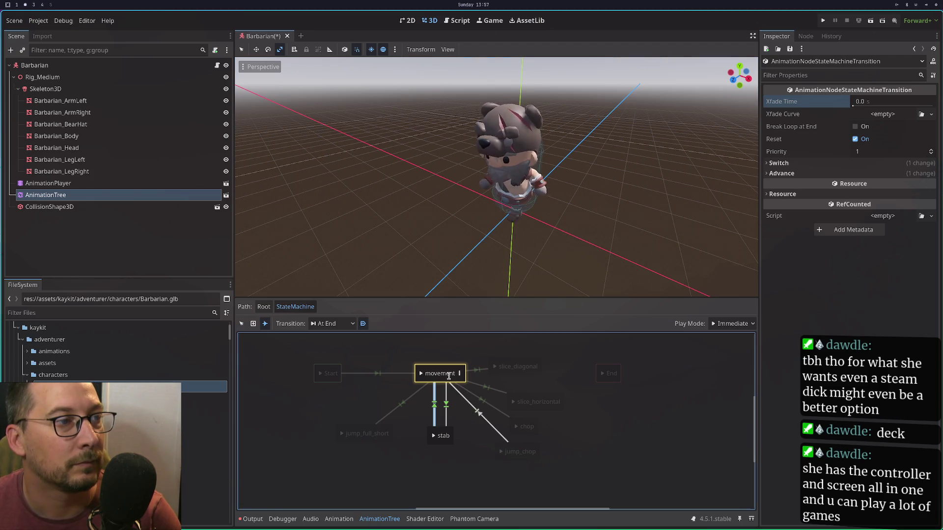
{"action": "right_click", "coordinate": [527, 425]}
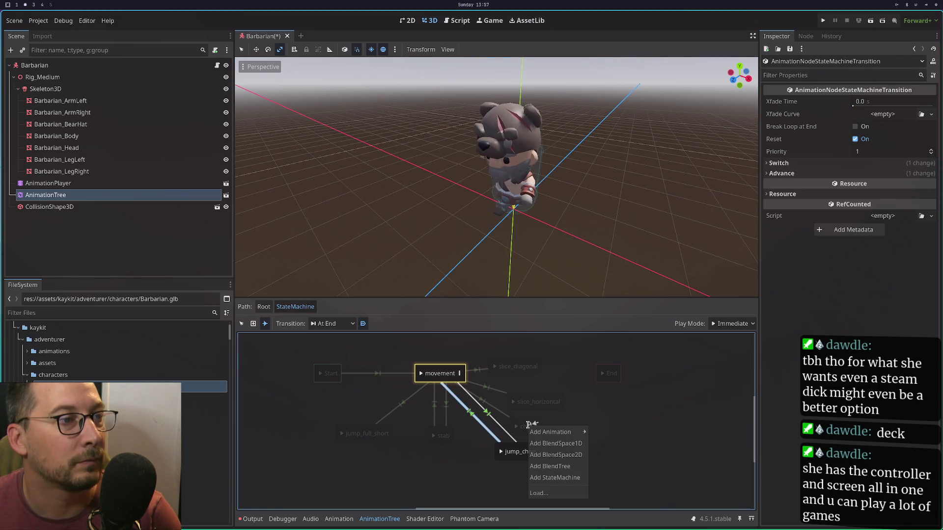
{"action": "left_click", "coordinate": [526, 424]}
{"action": "left_click_drag", "start_coordinate": [525, 426], "coordinate": [444, 375]}
{"action": "mouse_move", "coordinate": [521, 397]}
{"action": "left_mouse_down"}
{"action": "mouse_move", "coordinate": [462, 372]}
{"action": "mouse_move", "coordinate": [448, 377]}
{"action": "left_mouse_up"}
{"action": "mouse_move", "coordinate": [381, 434]}
{"action": "left_mouse_down"}
{"action": "mouse_move", "coordinate": [425, 413]}
{"action": "mouse_move", "coordinate": [446, 376]}
{"action": "left_mouse_up"}
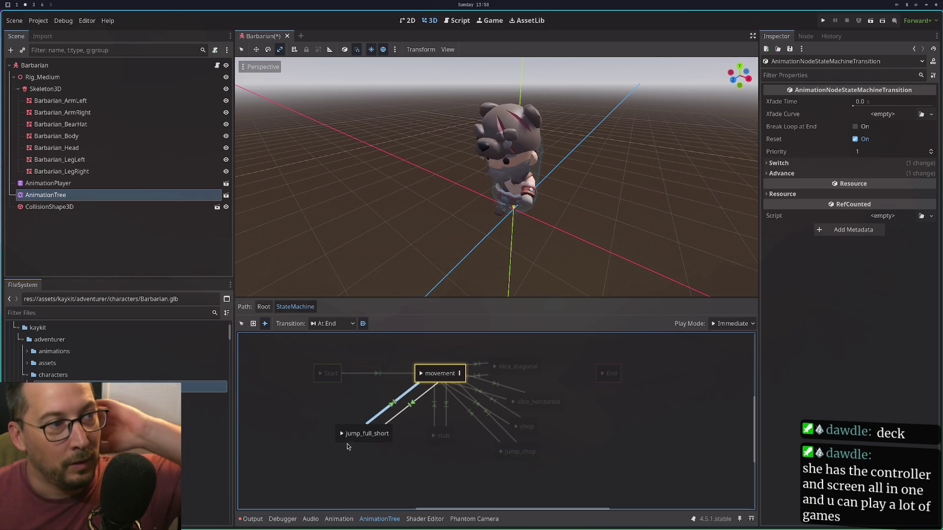
Set the movement→jump_full_short transition's Xfade Time to 0.2.
{"action": "key", "text": "1"}
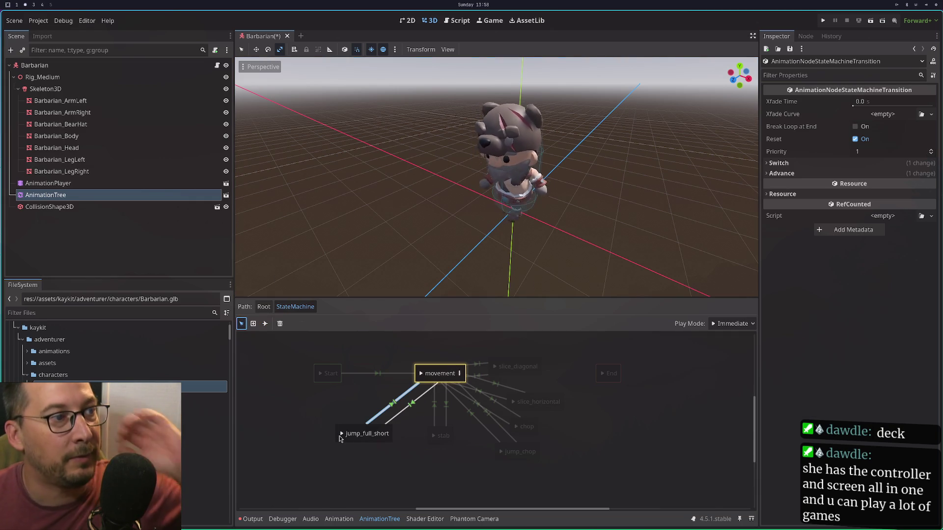
{"action": "left_click", "coordinate": [343, 433]}
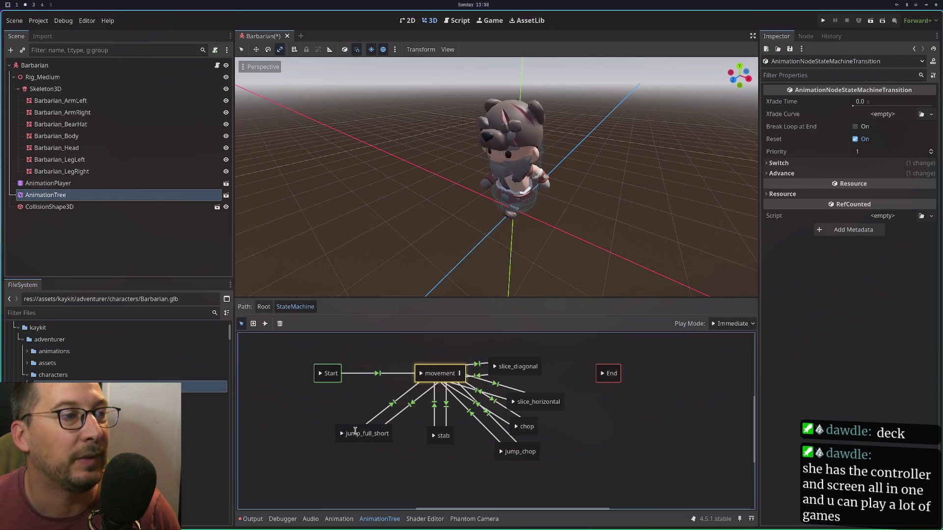
{"action": "left_click", "coordinate": [382, 415]}
{"action": "left_click", "coordinate": [869, 103]}
{"action": "type", "text": "0.2"}
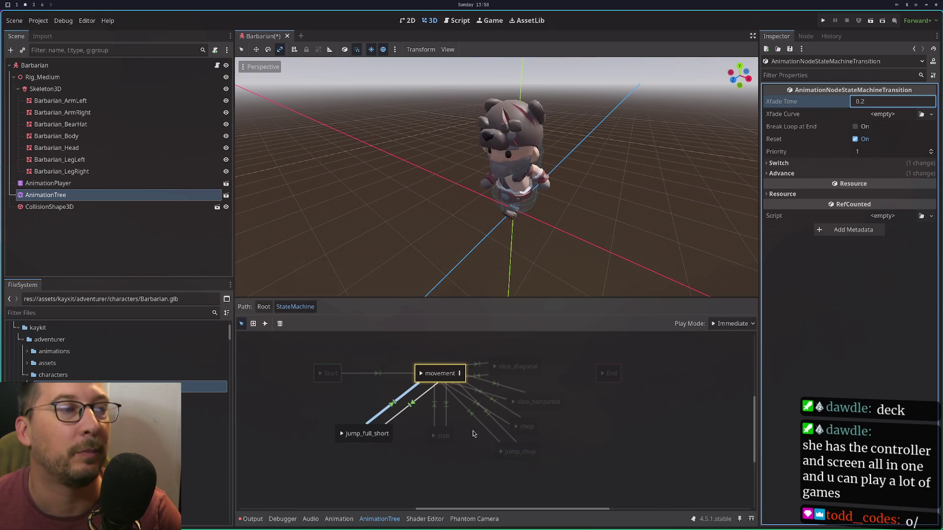
{"action": "left_click", "coordinate": [418, 400]}
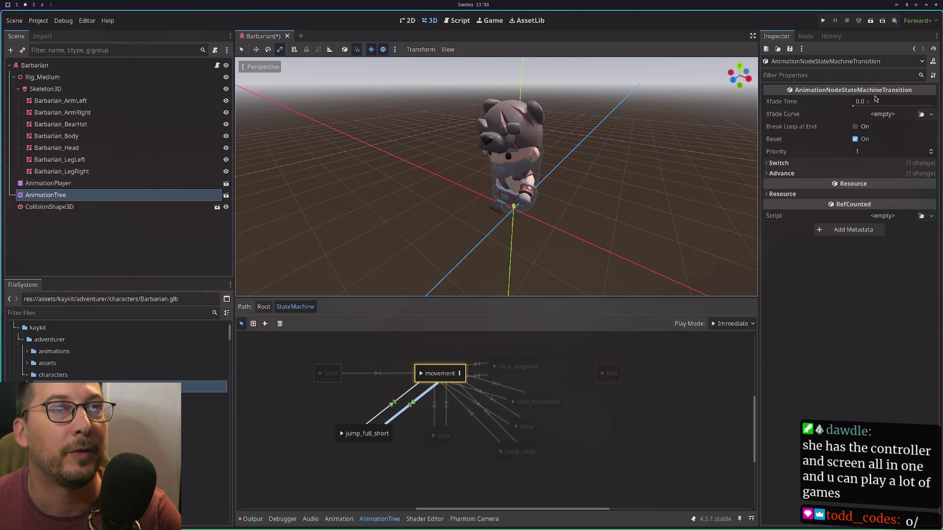
{"action": "left_click", "coordinate": [879, 101]}
{"action": "type", "text": "0.2"}
{"action": "left_click", "coordinate": [349, 410]}
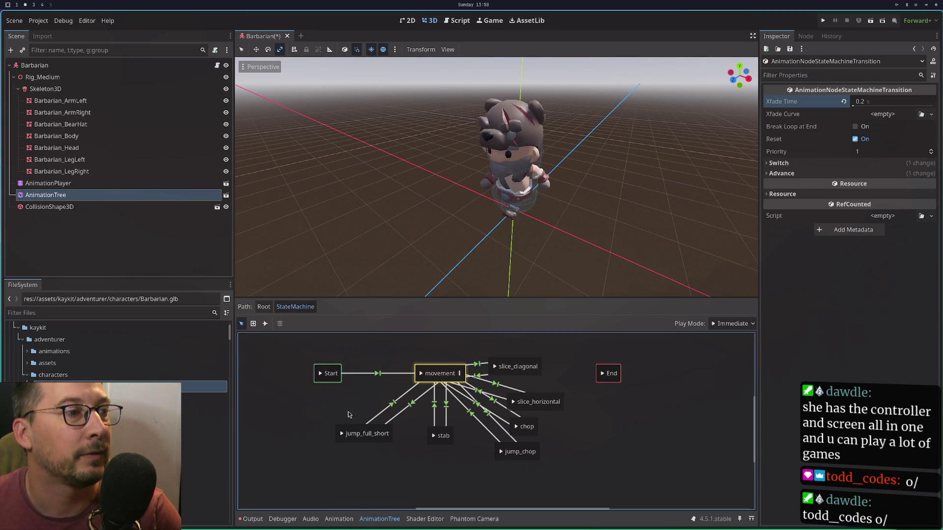
Replay the jump_full_short animation several times and review both its transitions.
{"action": "left_click", "coordinate": [341, 435]}
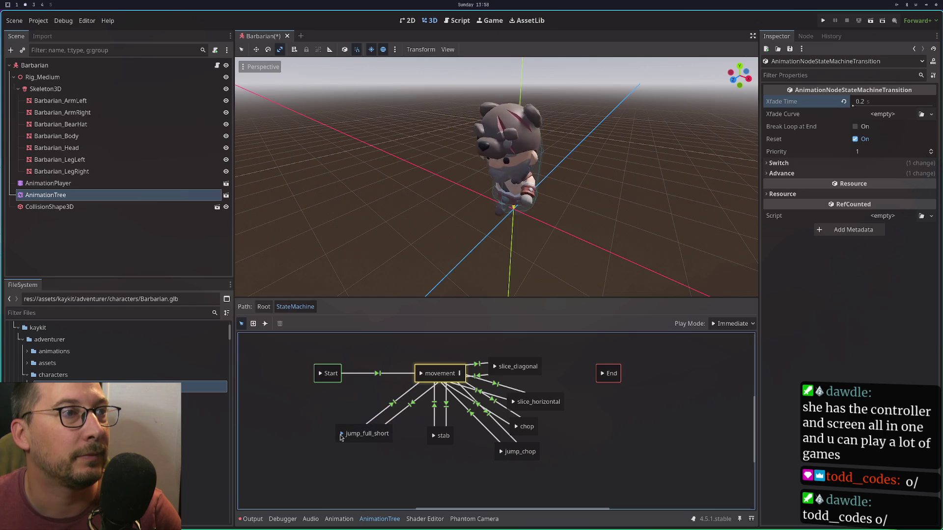
{"action": "left_click", "coordinate": [341, 434]}
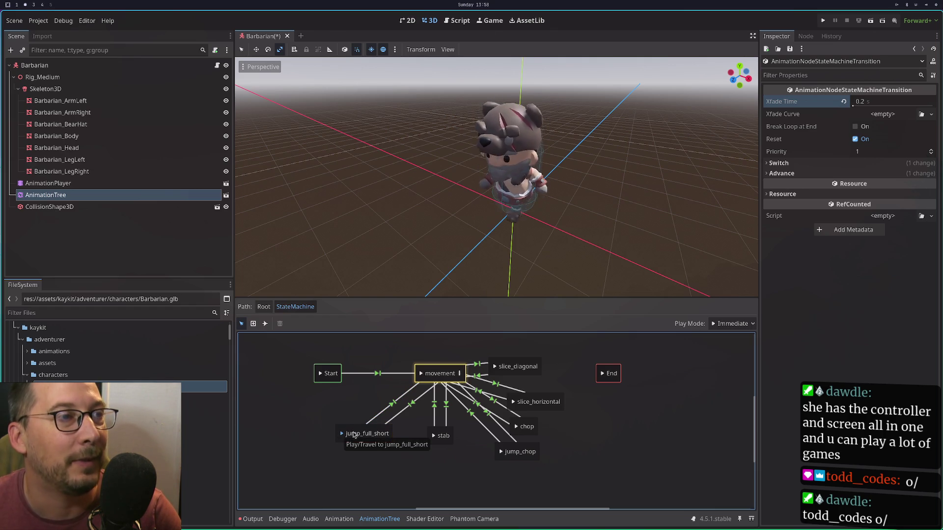
{"action": "left_click", "coordinate": [341, 435]}
{"action": "left_click", "coordinate": [340, 436]}
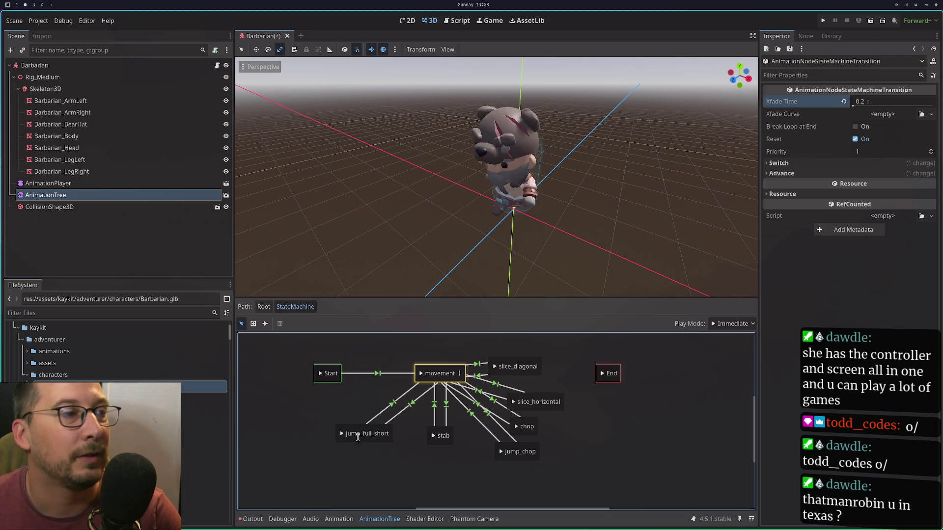
{"action": "left_click", "coordinate": [383, 417]}
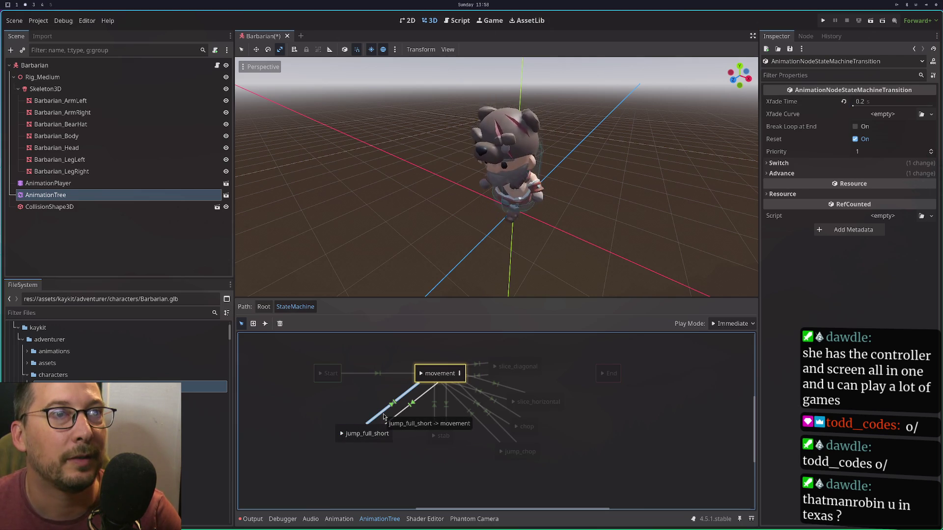
{"action": "left_click", "coordinate": [391, 417]}
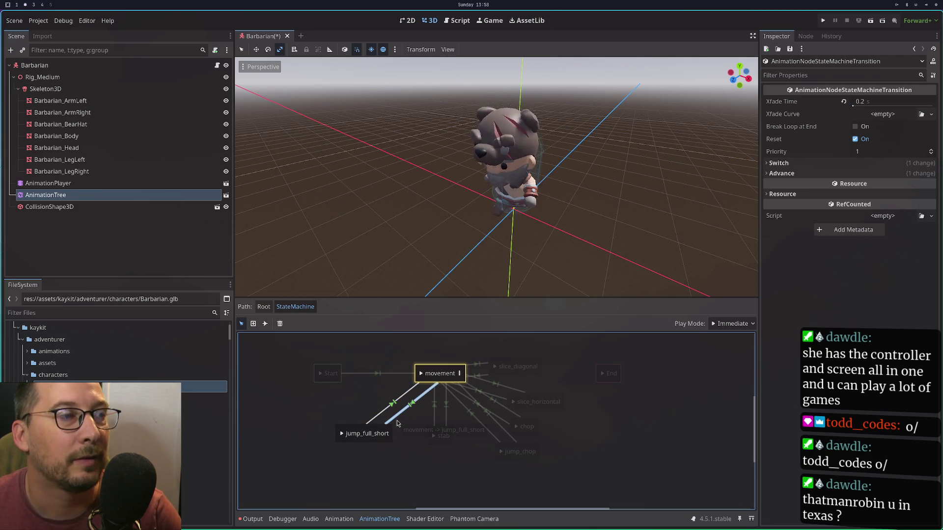
Preview the stab, jump_chop and chop animations on the Barbarian.
{"action": "left_click", "coordinate": [339, 438]}
{"action": "left_click", "coordinate": [440, 373]}
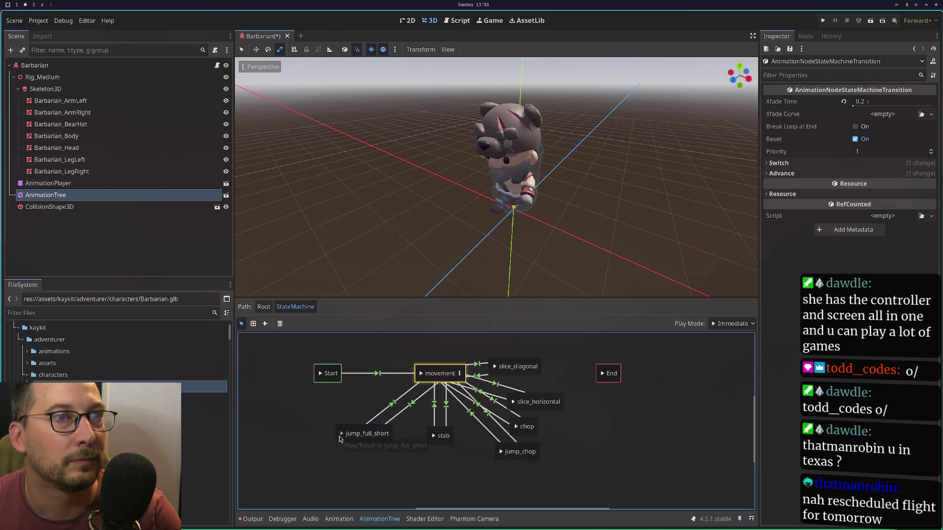
{"action": "left_click", "coordinate": [434, 438]}
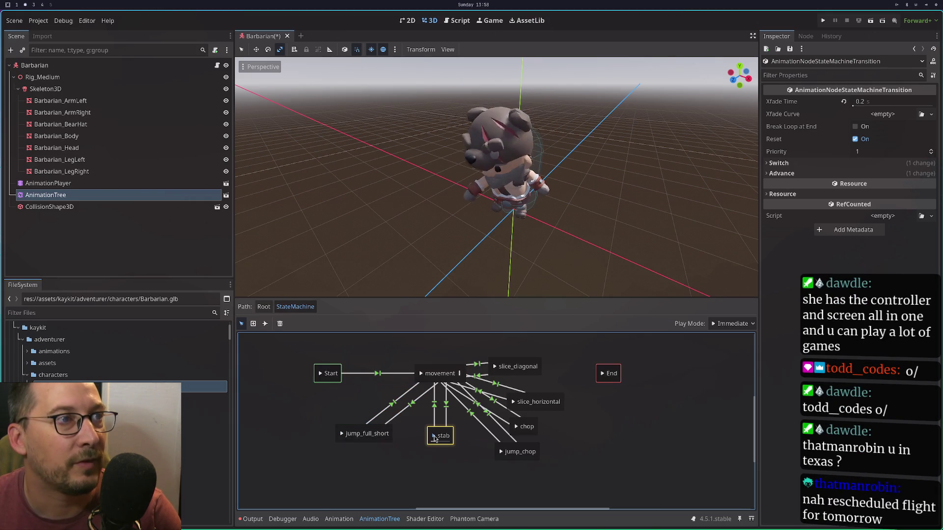
{"action": "left_click", "coordinate": [501, 453]}
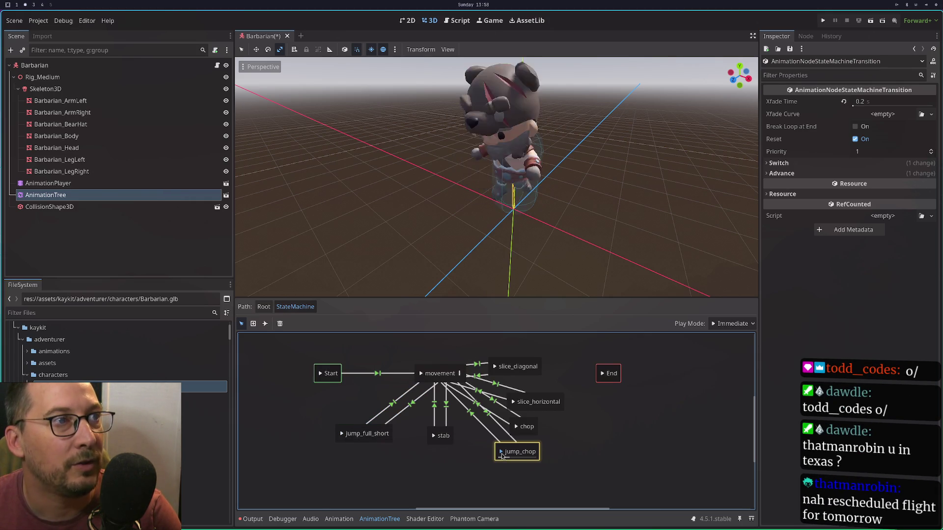
{"action": "left_click", "coordinate": [516, 432]}
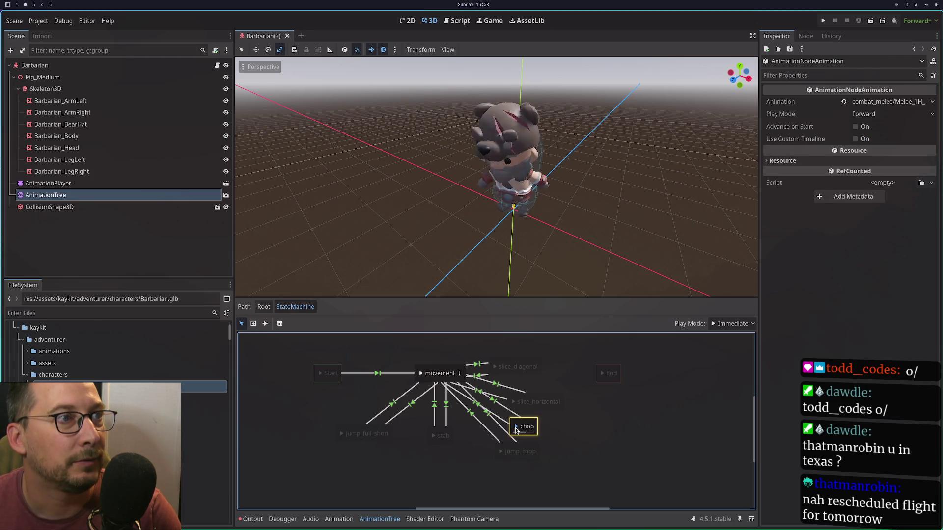
Preview the slice attacks and move slice_diagonal to the upper left of movement.
{"action": "left_click", "coordinate": [511, 405]}
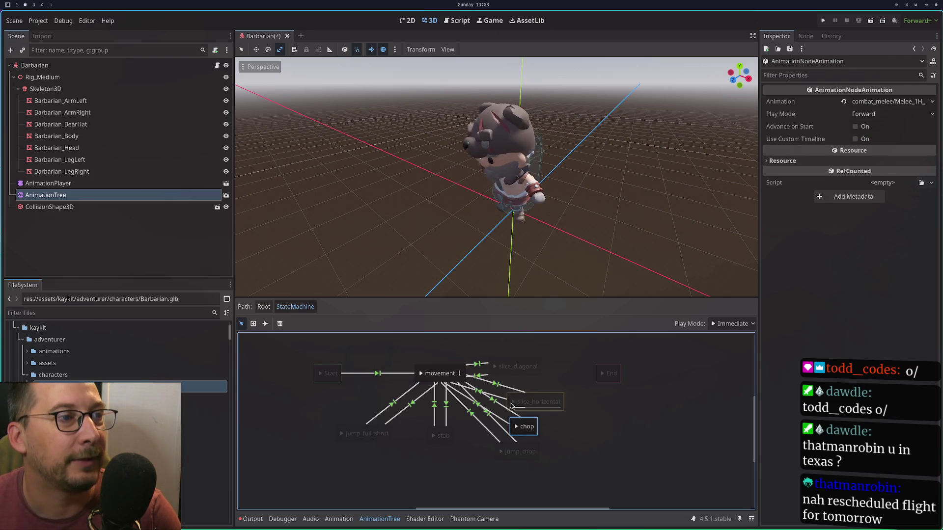
{"action": "left_click", "coordinate": [499, 371]}
{"action": "left_click", "coordinate": [495, 371]}
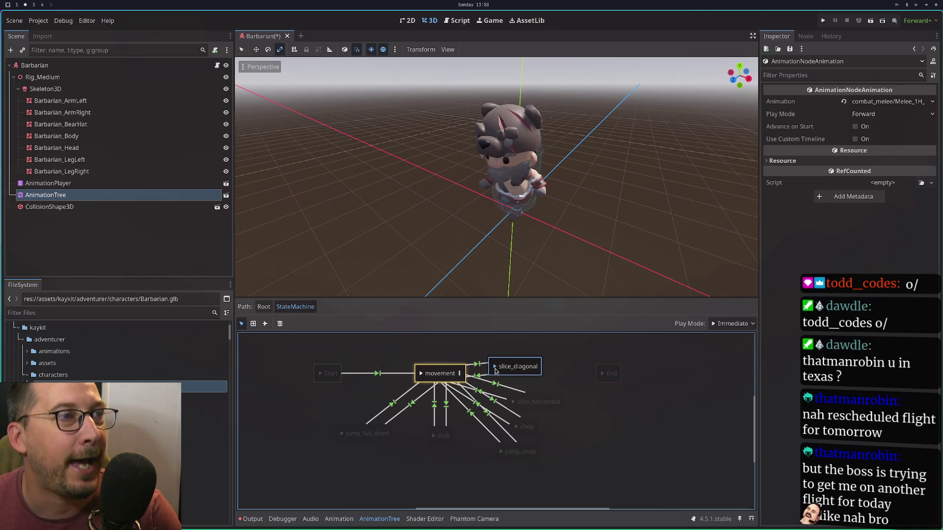
{"action": "mouse_move", "coordinate": [514, 376]}
{"action": "left_mouse_down"}
{"action": "mouse_move", "coordinate": [504, 371]}
{"action": "mouse_move", "coordinate": [547, 352]}
{"action": "mouse_move", "coordinate": [521, 342]}
{"action": "mouse_move", "coordinate": [527, 348]}
{"action": "left_mouse_up"}
{"action": "double_click", "coordinate": [549, 392]}
{"action": "mouse_move", "coordinate": [552, 390]}
{"action": "left_mouse_down"}
{"action": "mouse_move", "coordinate": [418, 334]}
{"action": "mouse_move", "coordinate": [382, 367]}
{"action": "left_mouse_up"}
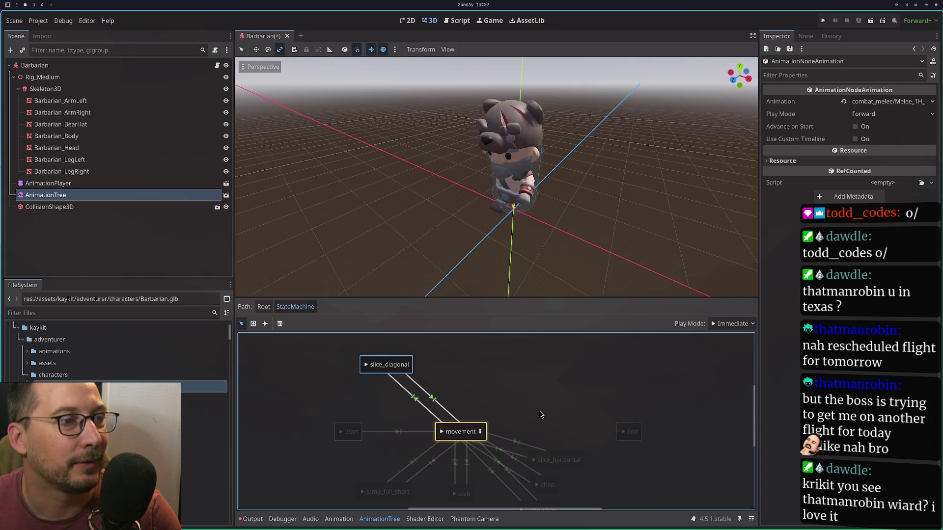
Move slice_horizontal up near the top and chop beside movement on the right.
{"action": "double_click", "coordinate": [550, 460]}
{"action": "left_click", "coordinate": [571, 433]}
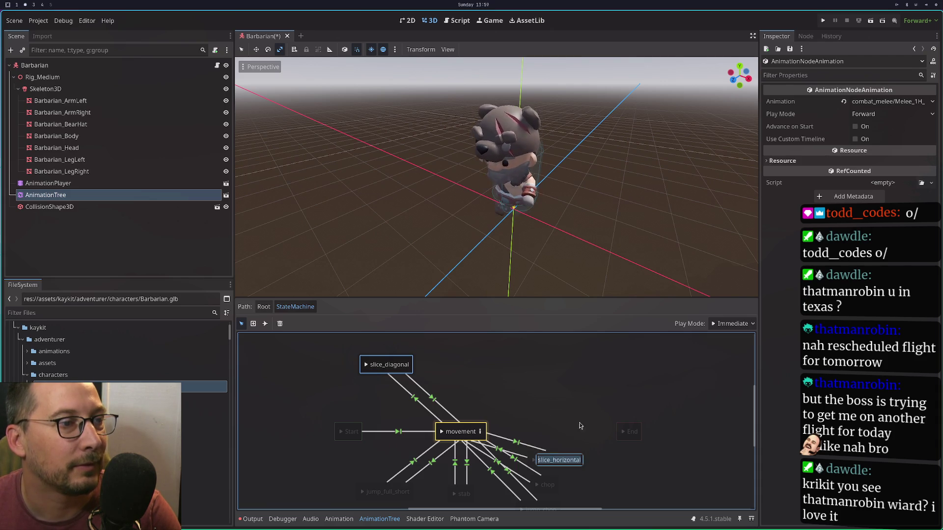
{"action": "mouse_move", "coordinate": [573, 469]}
{"action": "left_mouse_down"}
{"action": "mouse_move", "coordinate": [587, 393]}
{"action": "mouse_move", "coordinate": [564, 371]}
{"action": "left_mouse_up"}
{"action": "scroll", "coordinate": [568, 406], "scroll_direction": "down", "scroll_amount": 2}
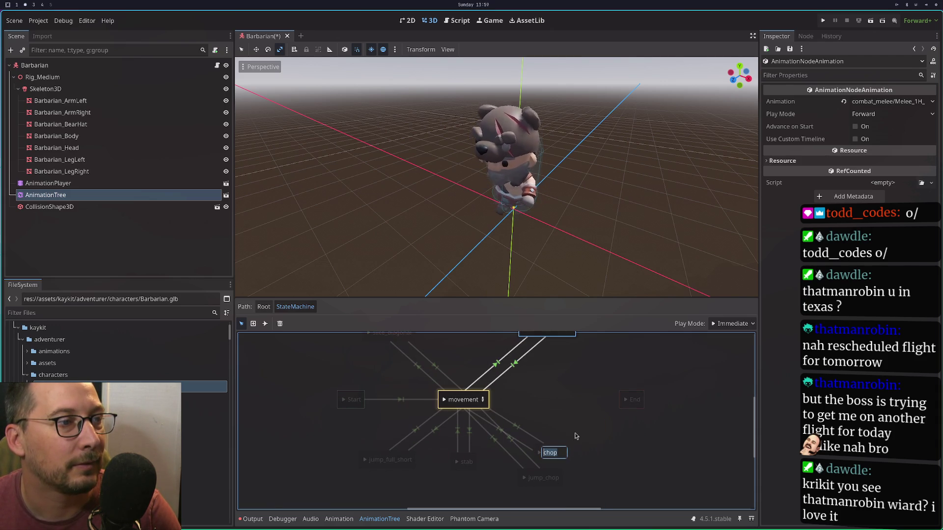
{"action": "left_click", "coordinate": [562, 455]}
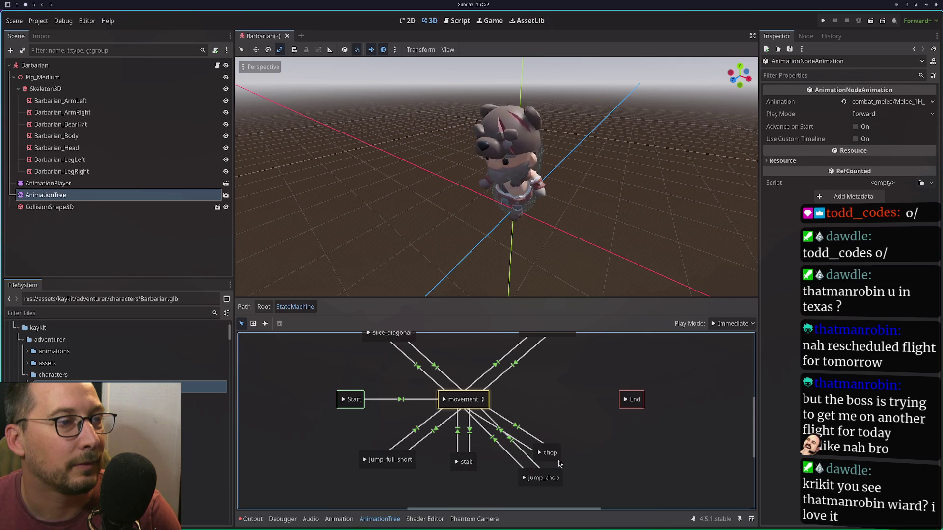
{"action": "left_click_drag", "start_coordinate": [559, 464], "coordinate": [585, 411]}
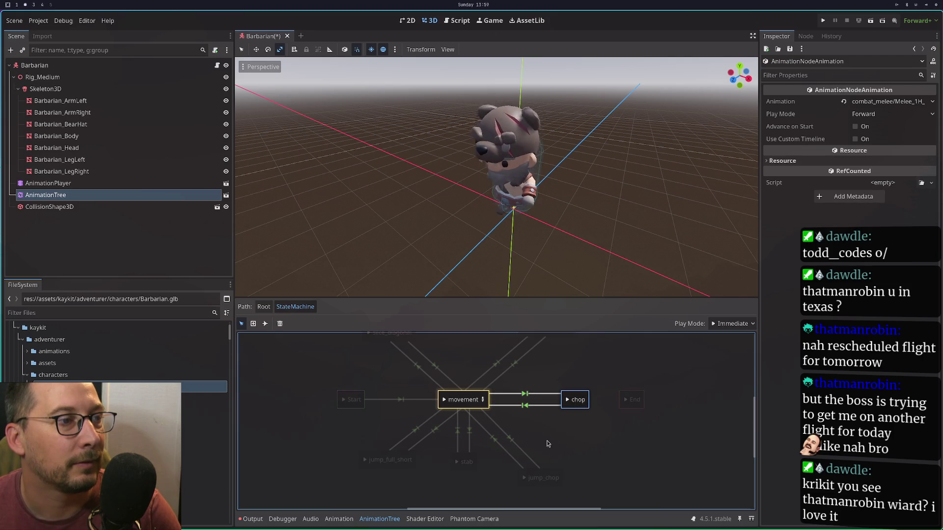
Place stab below and jump_full_short down-left of movement, then choose At End for new transitions.
{"action": "left_click", "coordinate": [511, 461]}
{"action": "left_click_drag", "start_coordinate": [512, 465], "coordinate": [514, 479]}
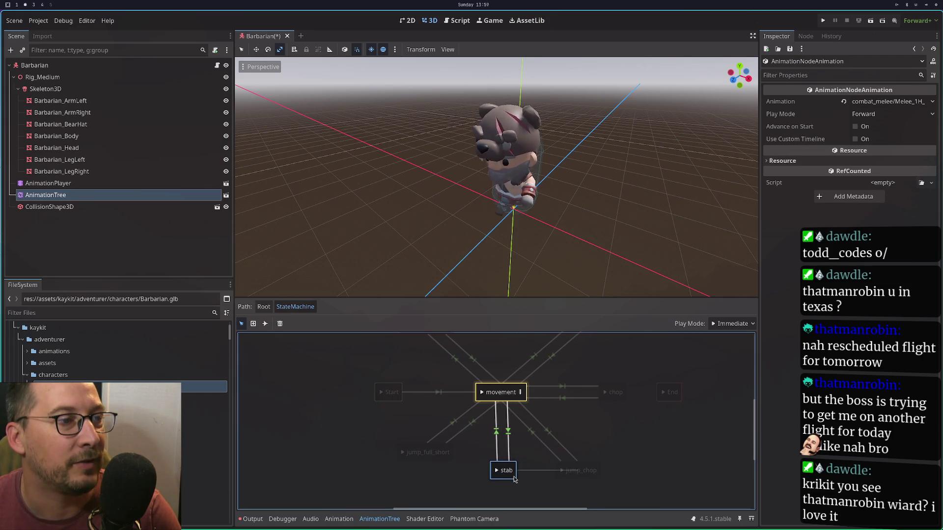
{"action": "left_click_drag", "start_coordinate": [425, 460], "coordinate": [402, 470]}
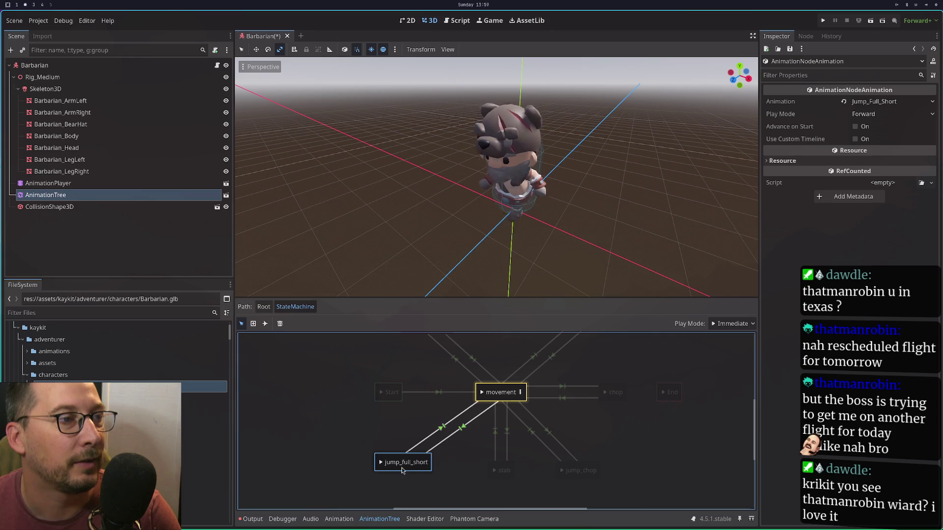
{"action": "scroll", "coordinate": [614, 407], "scroll_direction": "up", "scroll_amount": 5}
{"action": "left_click_drag", "start_coordinate": [603, 403], "coordinate": [574, 394]}
{"action": "scroll", "coordinate": [578, 402], "scroll_direction": "down", "scroll_amount": 3}
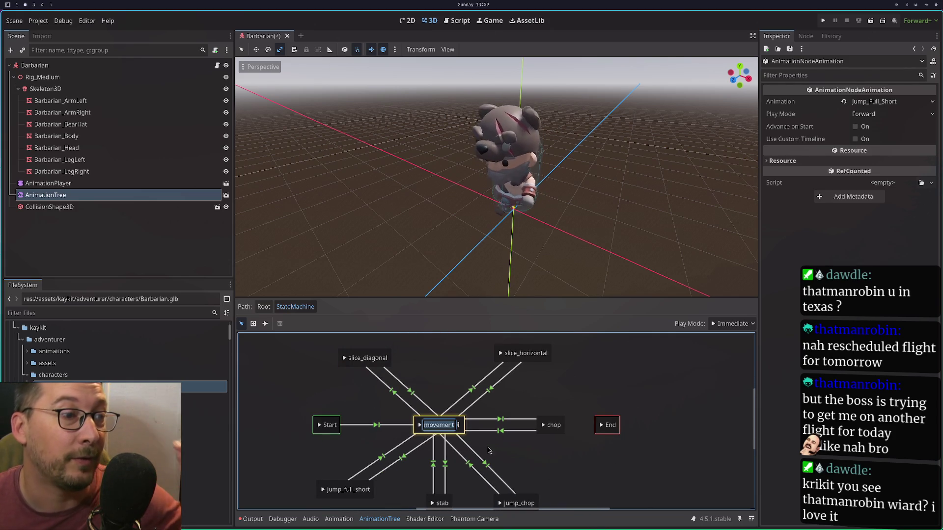
{"action": "left_click", "coordinate": [264, 323]}
{"action": "left_click", "coordinate": [332, 323]}
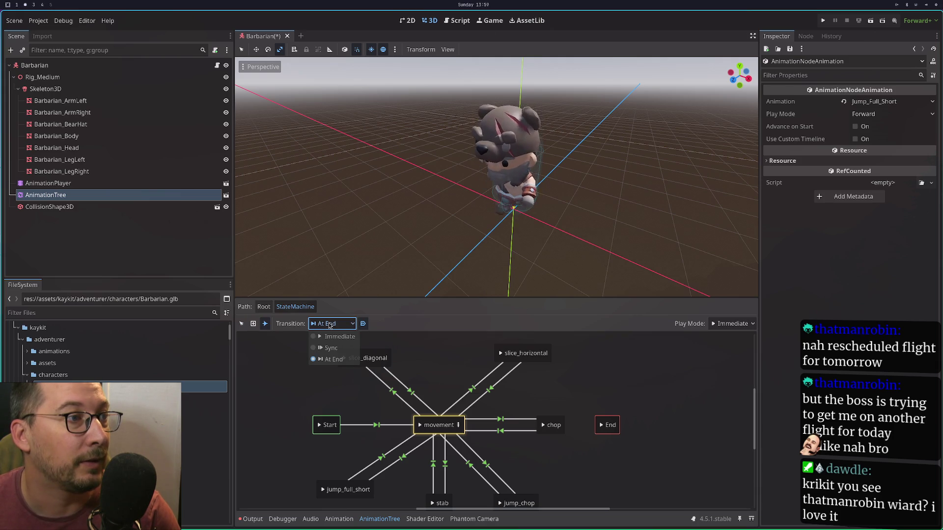
Draw an At End transition from movement to End, then play the machine from Start.
{"action": "left_click", "coordinate": [337, 363]}
{"action": "mouse_move", "coordinate": [460, 430]}
{"action": "left_mouse_down"}
{"action": "mouse_move", "coordinate": [513, 453]}
{"action": "mouse_move", "coordinate": [611, 433]}
{"action": "left_mouse_up"}
{"action": "right_click", "coordinate": [605, 430]}
{"action": "key", "text": "Escape"}
{"action": "left_click", "coordinate": [241, 323]}
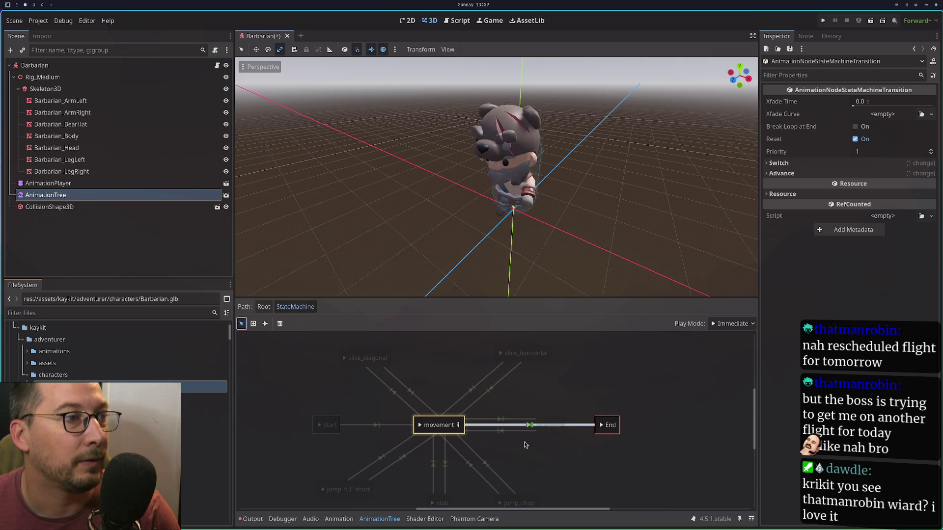
{"action": "left_click", "coordinate": [598, 433]}
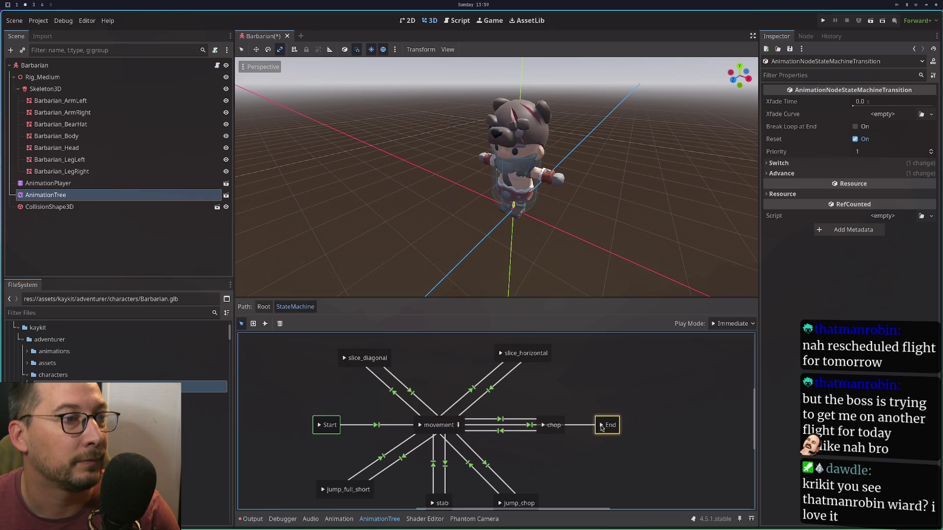
{"action": "left_click", "coordinate": [319, 426]}
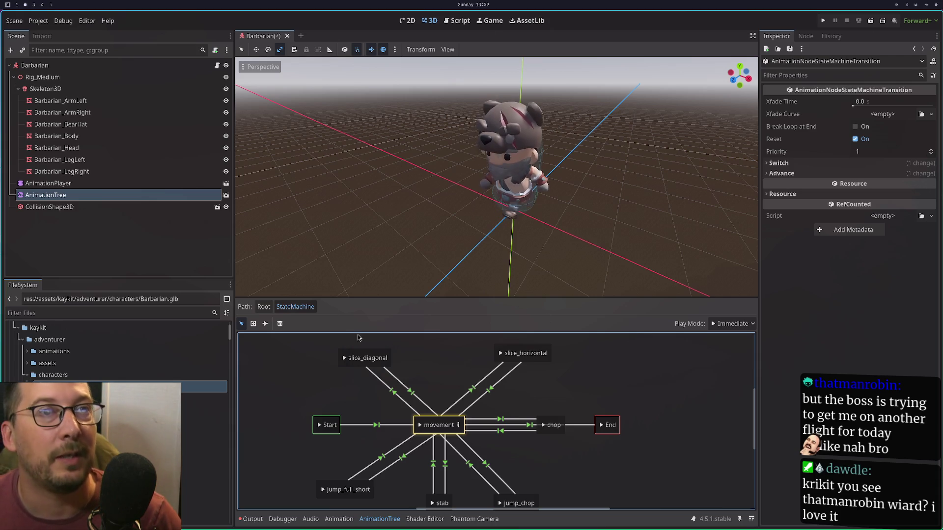
Return to the Root blend tree and look at the StateMachine node's resource options.
{"action": "left_click", "coordinate": [264, 307]}
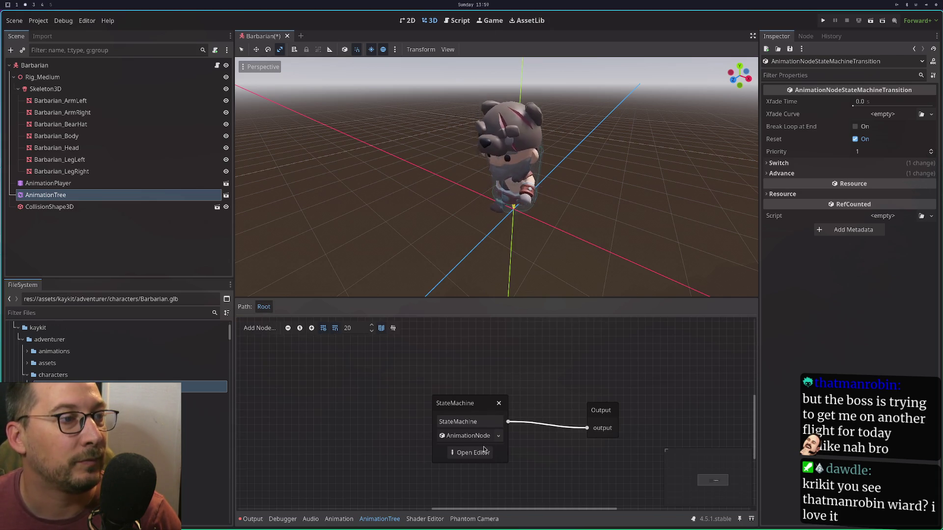
{"action": "left_click", "coordinate": [498, 436]}
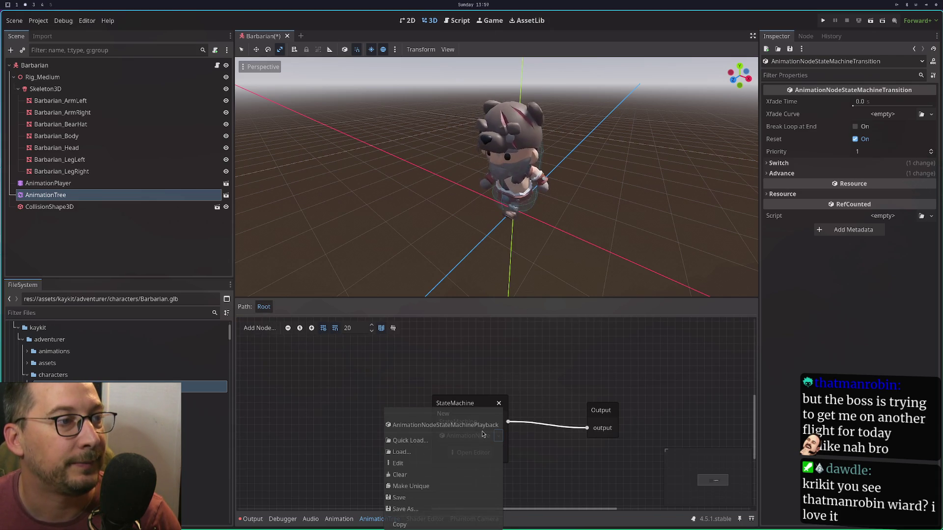
{"action": "left_click", "coordinate": [369, 393]}
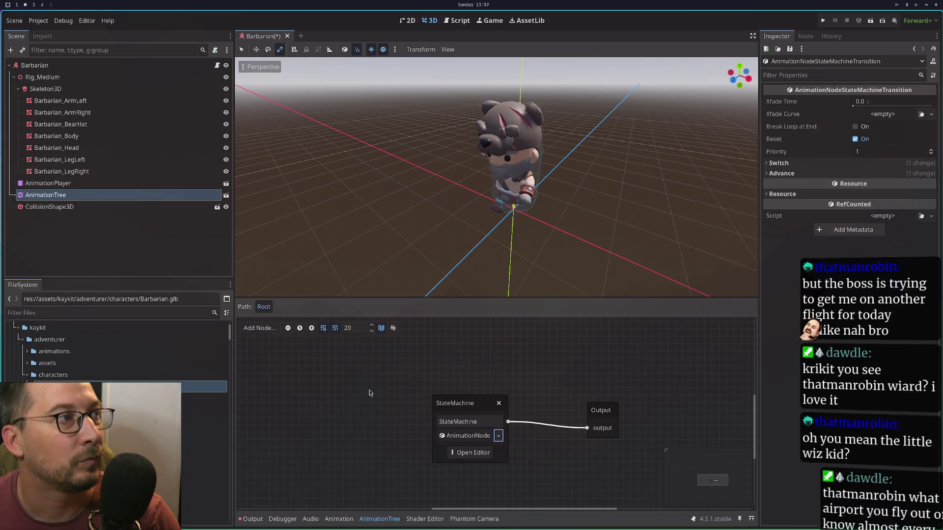
{"action": "left_click", "coordinate": [577, 387]}
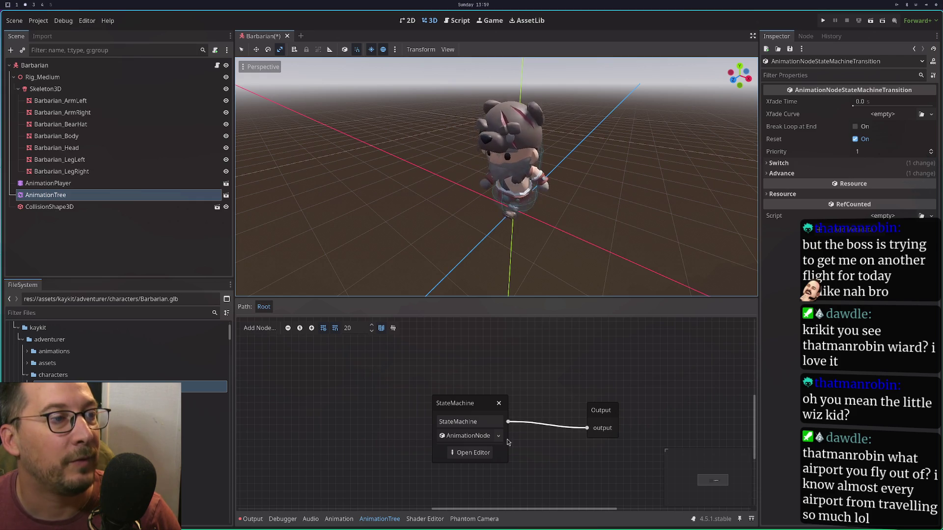
Reselect the AnimationTree, check its Tree Root options, and copy the StateMachine resource.
{"action": "left_click", "coordinate": [131, 183]}
{"action": "left_click", "coordinate": [130, 195]}
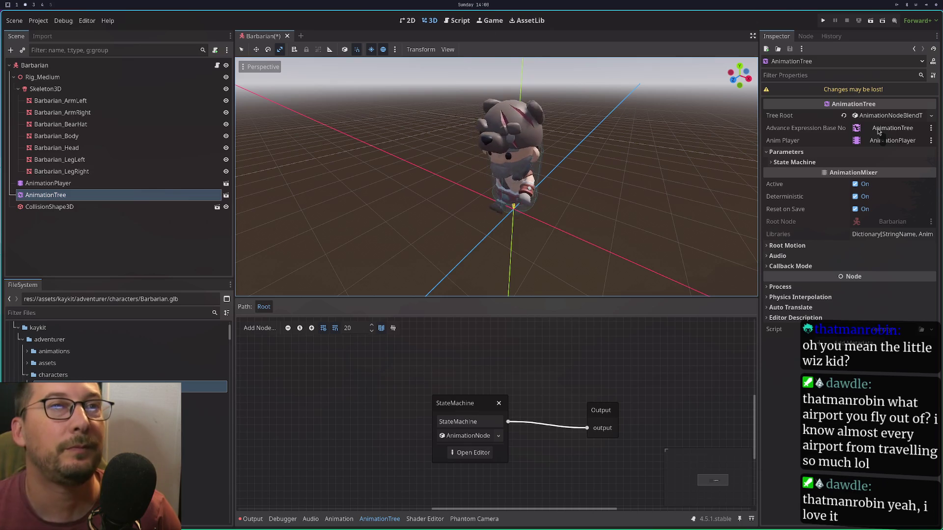
{"action": "left_click", "coordinate": [931, 116]}
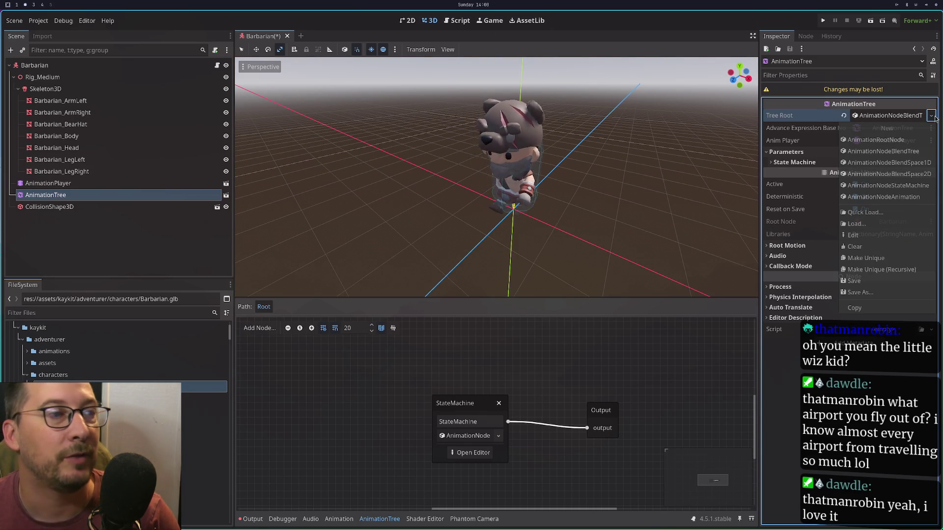
{"action": "key", "text": "Escape"}
{"action": "left_click", "coordinate": [498, 436]}
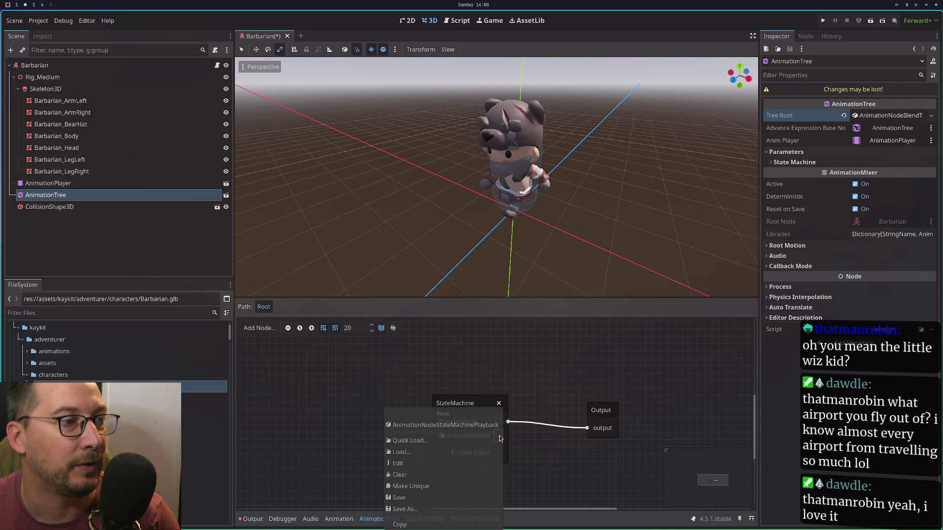
{"action": "left_click", "coordinate": [438, 525]}
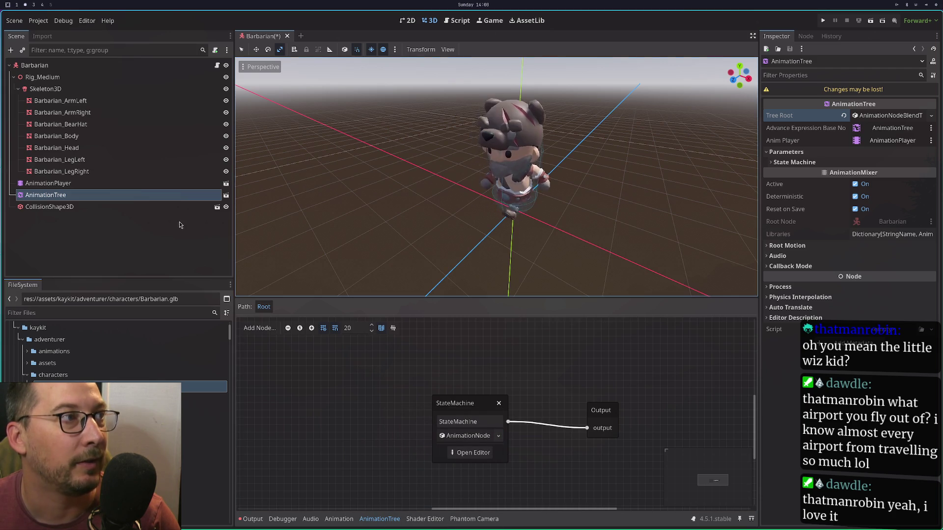
Save the StateMachine resource as new_animation_node_state_machine_playback.tres.
{"action": "left_click", "coordinate": [930, 115]}
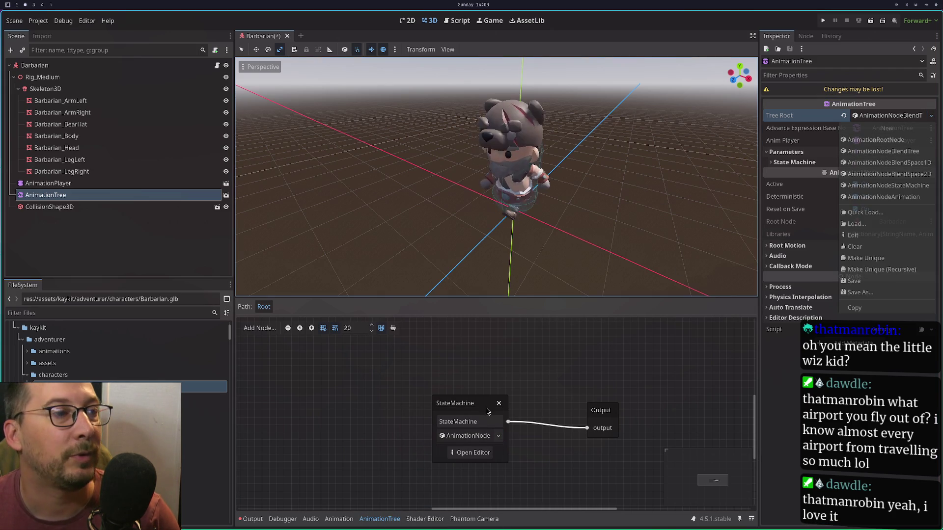
{"action": "left_click", "coordinate": [497, 432]}
{"action": "left_click", "coordinate": [498, 435]}
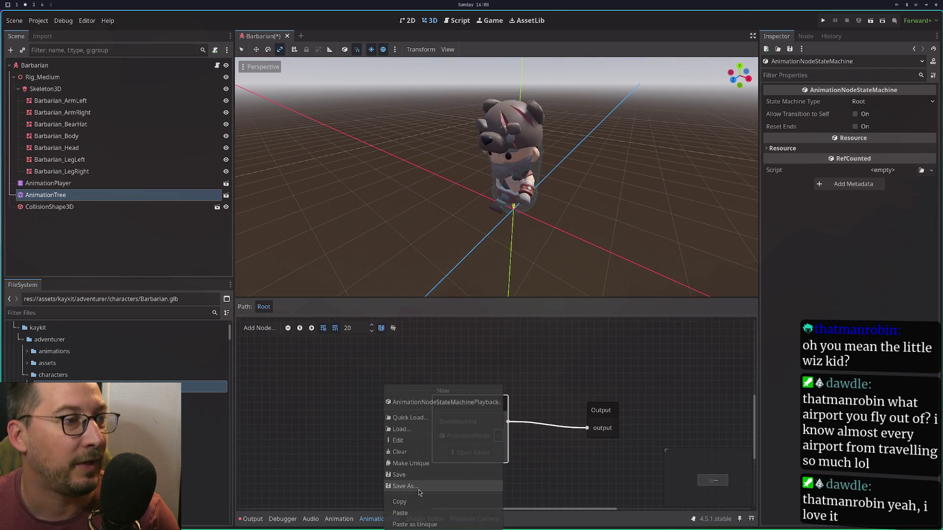
{"action": "left_click", "coordinate": [412, 487]}
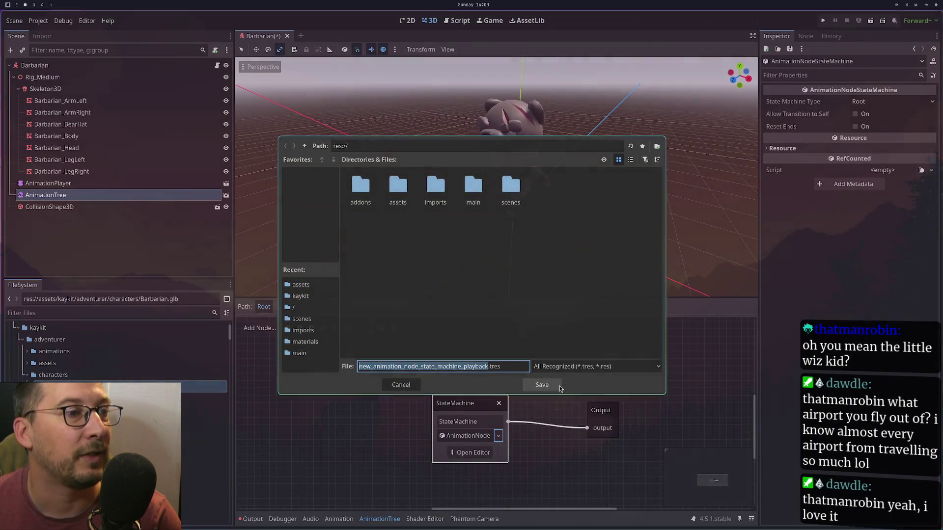
{"action": "left_click", "coordinate": [541, 385]}
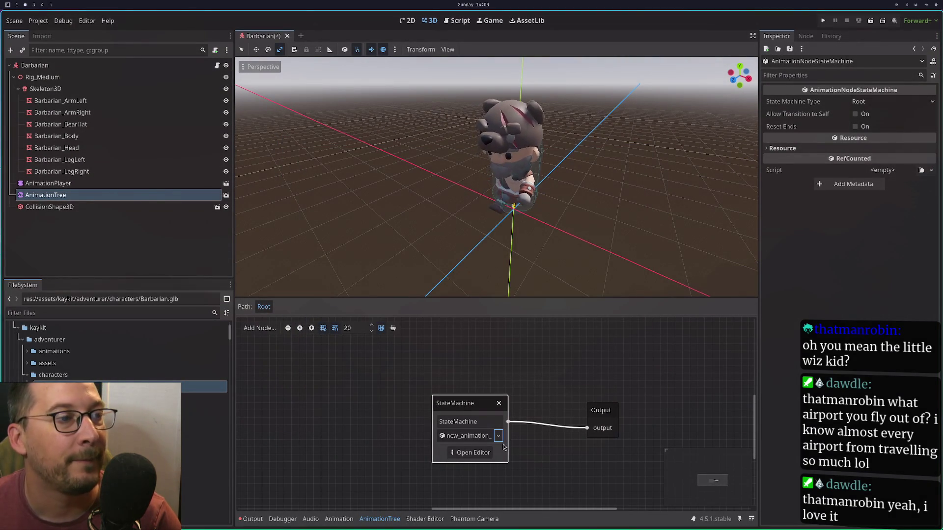
{"action": "left_click", "coordinate": [467, 436]}
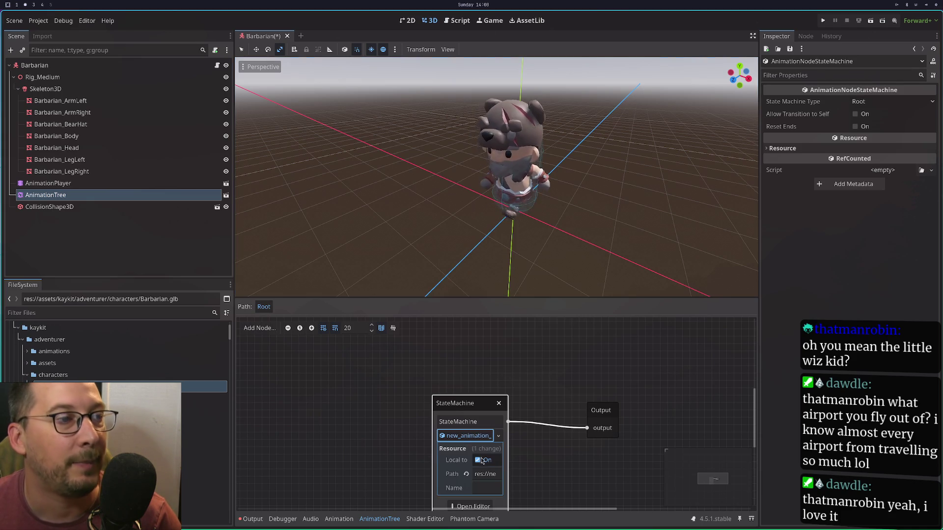
Copy the StateMachine resource again, then list the AnimationTree's Tree Root choices.
{"action": "left_click", "coordinate": [497, 435]}
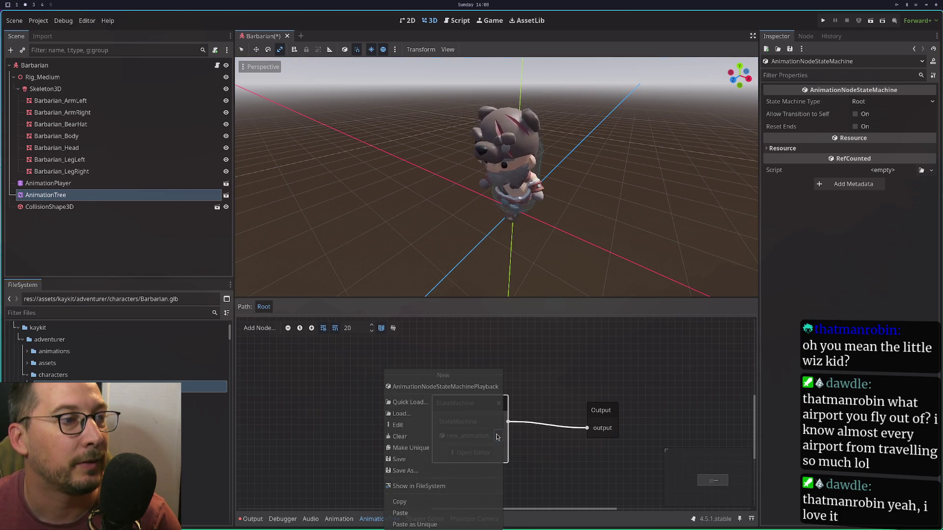
{"action": "left_click", "coordinate": [443, 501]}
{"action": "left_click", "coordinate": [545, 469]}
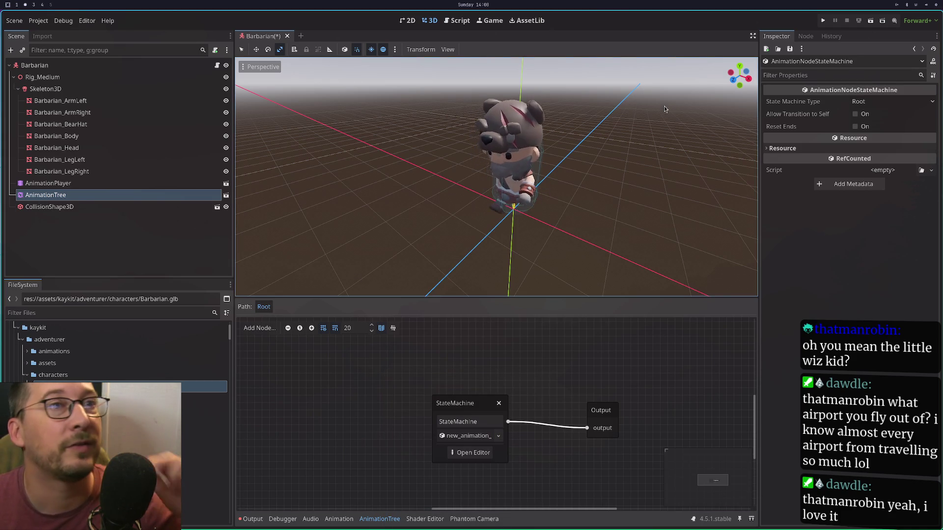
{"action": "left_click", "coordinate": [185, 194]}
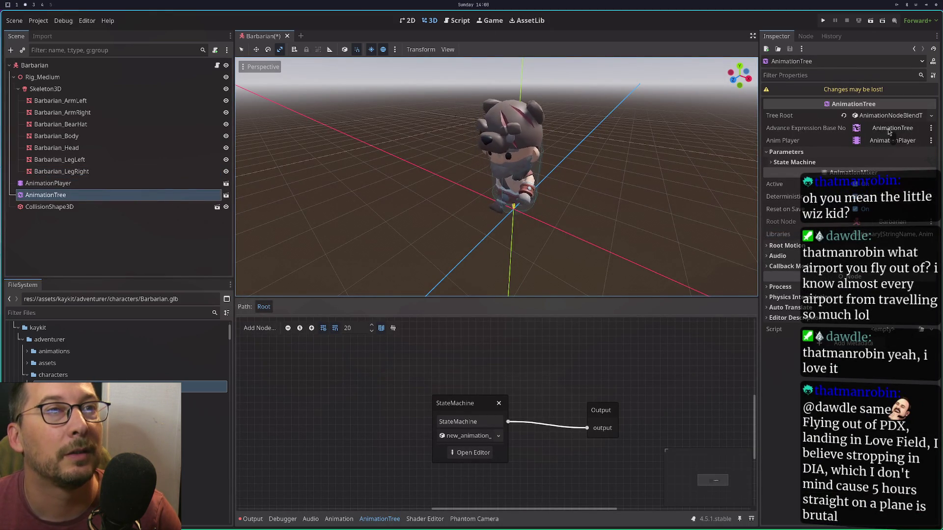
{"action": "left_click", "coordinate": [931, 117]}
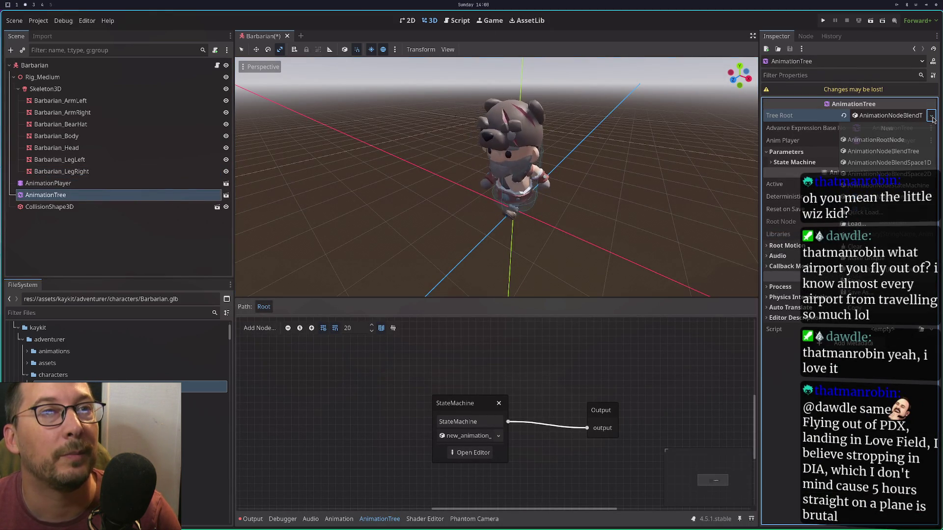
Set Tree Root to New AnimationNodeStateMachine and dismiss the empty Quick Load search.
{"action": "left_click", "coordinate": [889, 185]}
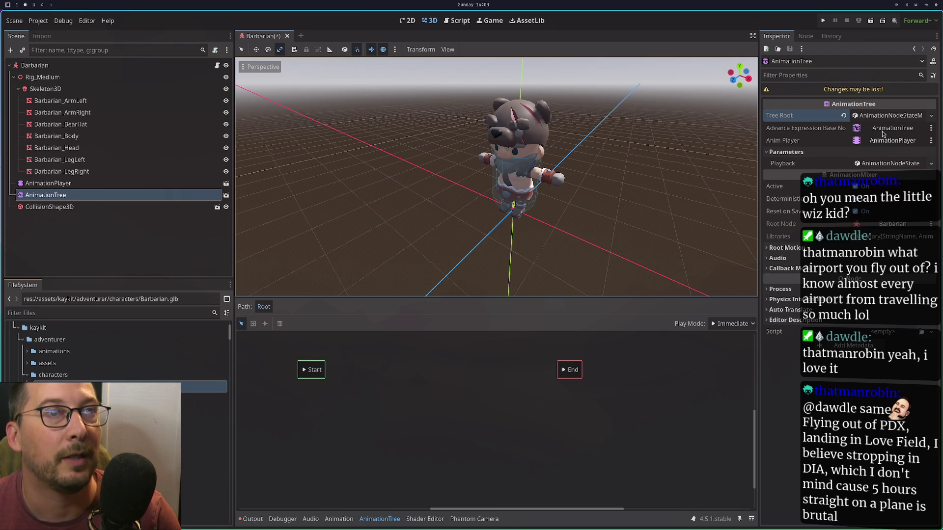
{"action": "left_click", "coordinate": [931, 115]}
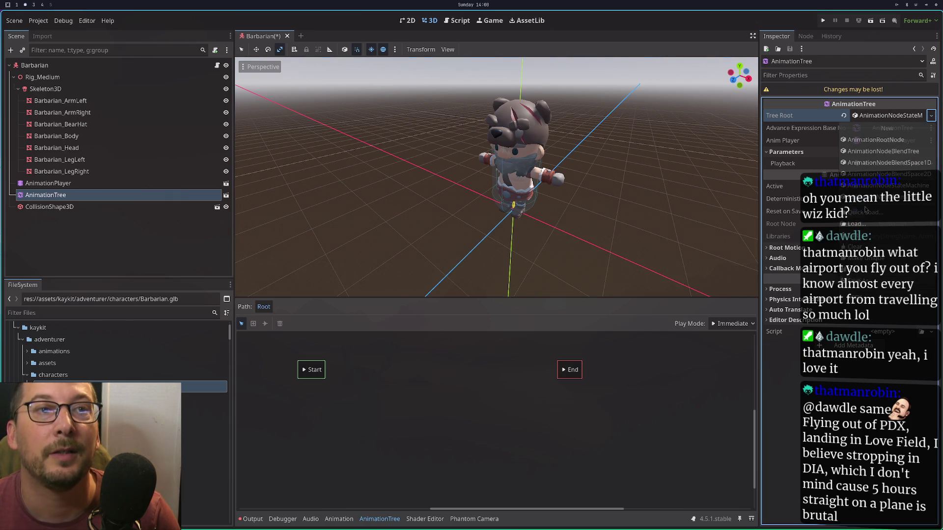
{"action": "left_click", "coordinate": [865, 212]}
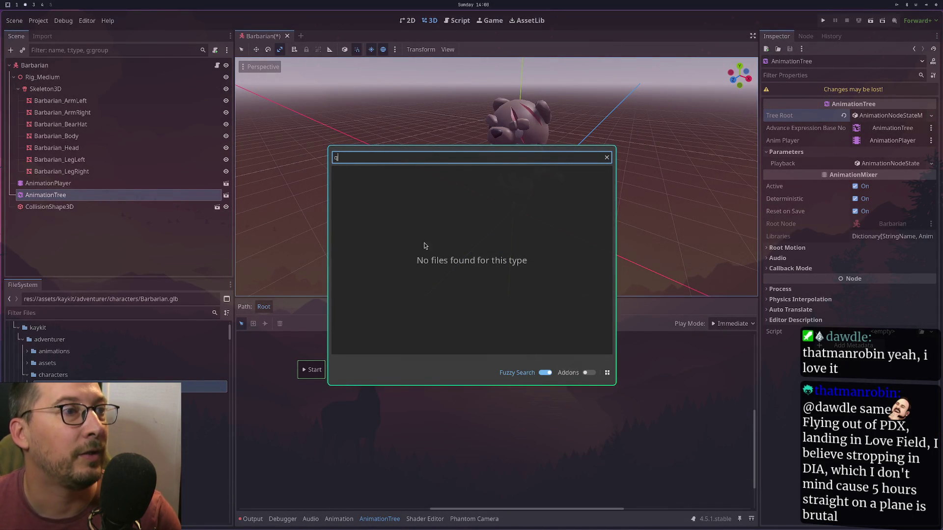
{"action": "left_click", "coordinate": [353, 402]}
Try loading the playback .tres file as Tree Root and dismiss the type-mismatch error.
{"action": "left_click", "coordinate": [81, 195]}
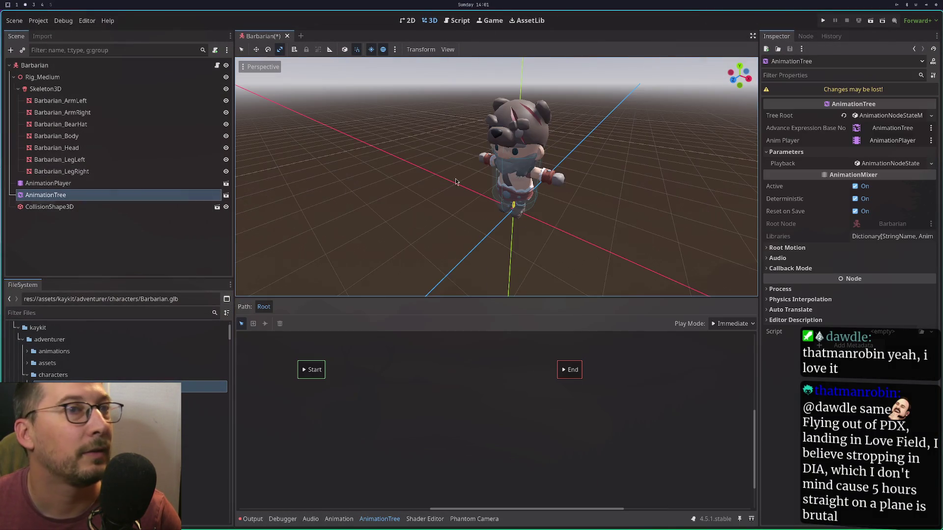
{"action": "left_click", "coordinate": [930, 117]}
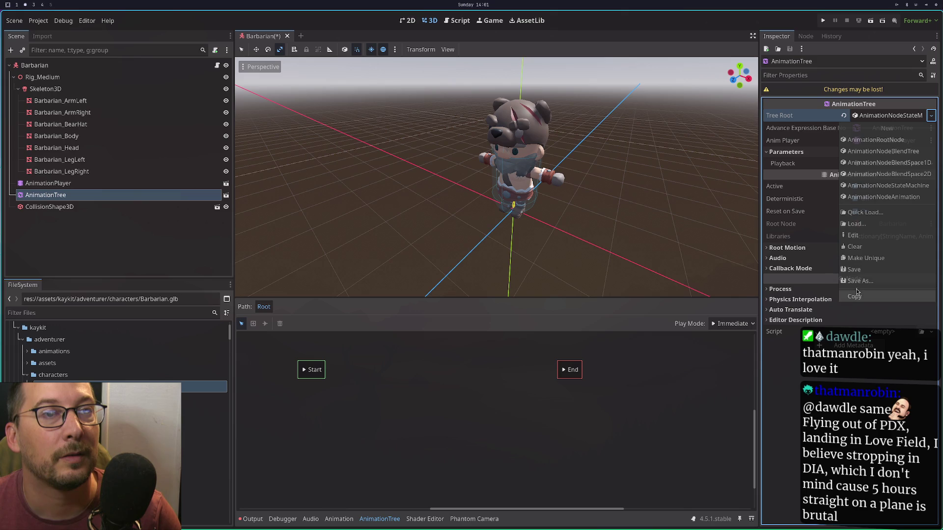
{"action": "left_click", "coordinate": [870, 222]}
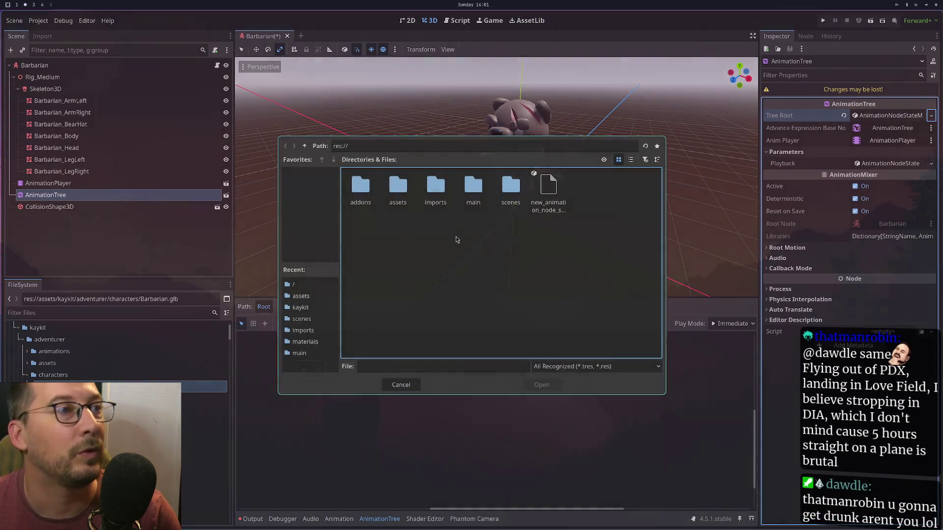
{"action": "left_click", "coordinate": [542, 189]}
{"action": "double_click", "coordinate": [542, 190]}
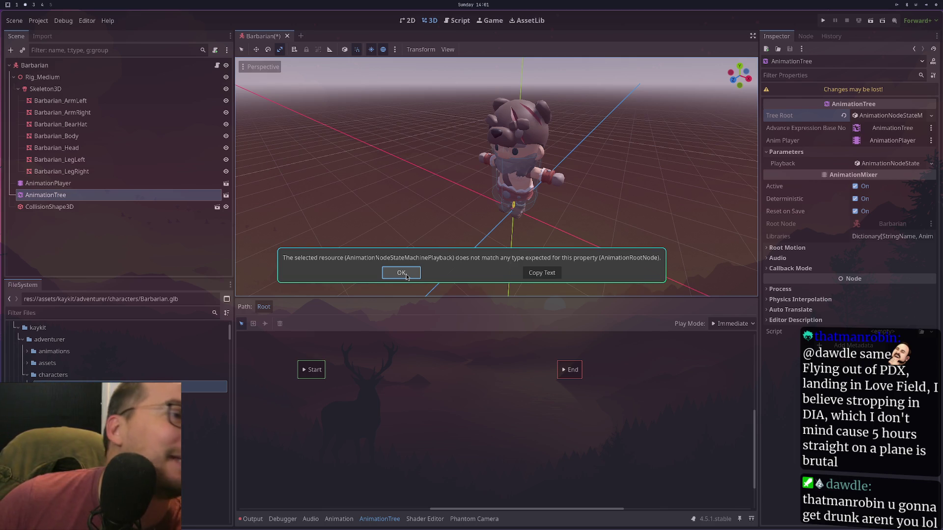
{"action": "left_click", "coordinate": [402, 273]}
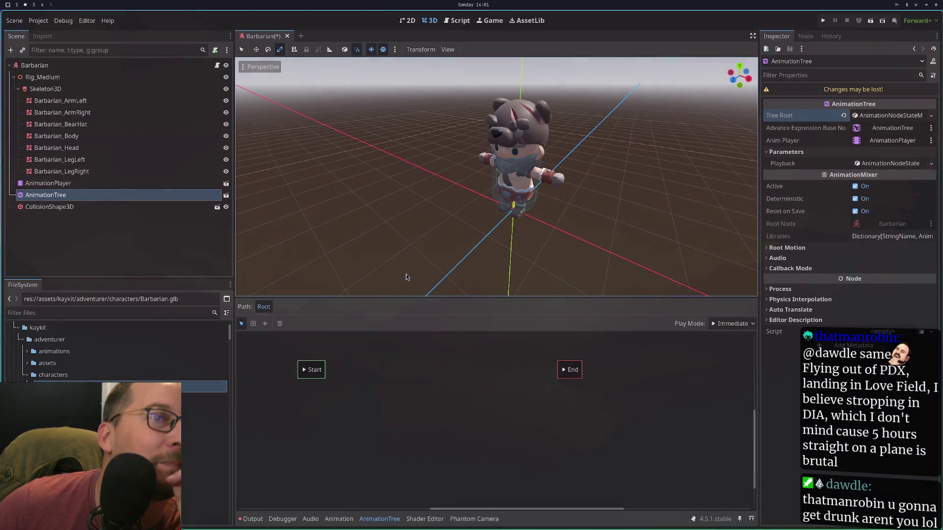
Retry loading the playback file, dismiss the error again, and select the Barbarian node.
{"action": "left_click", "coordinate": [895, 115]}
{"action": "left_click", "coordinate": [895, 116]}
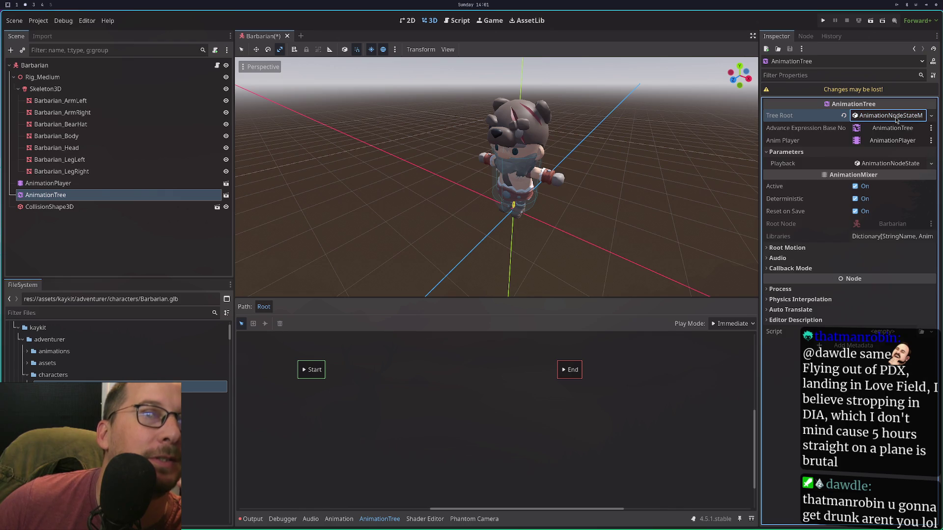
{"action": "left_click", "coordinate": [931, 116]}
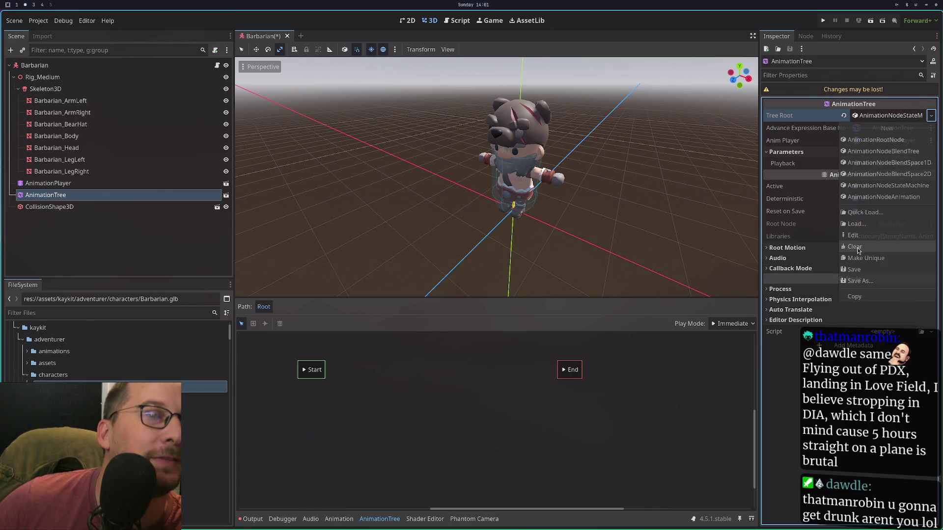
{"action": "left_click", "coordinate": [864, 224]}
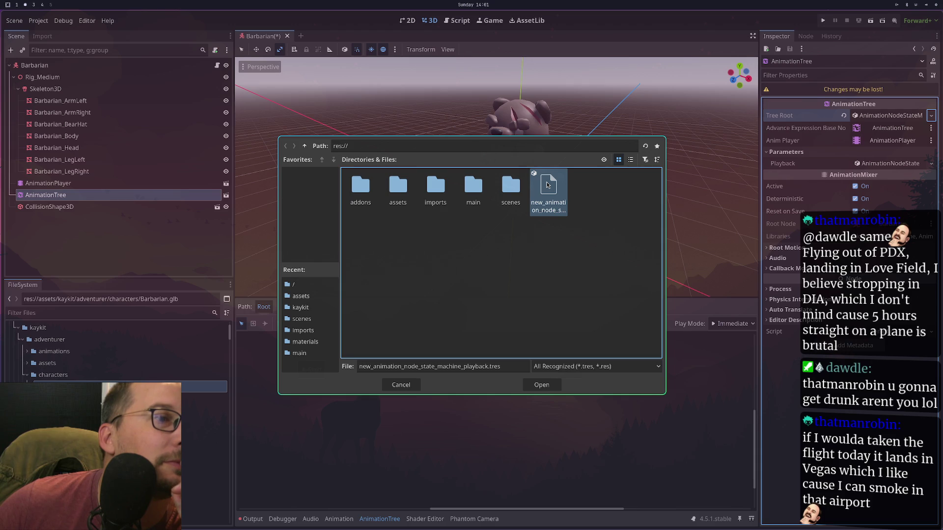
{"action": "double_click", "coordinate": [547, 185]}
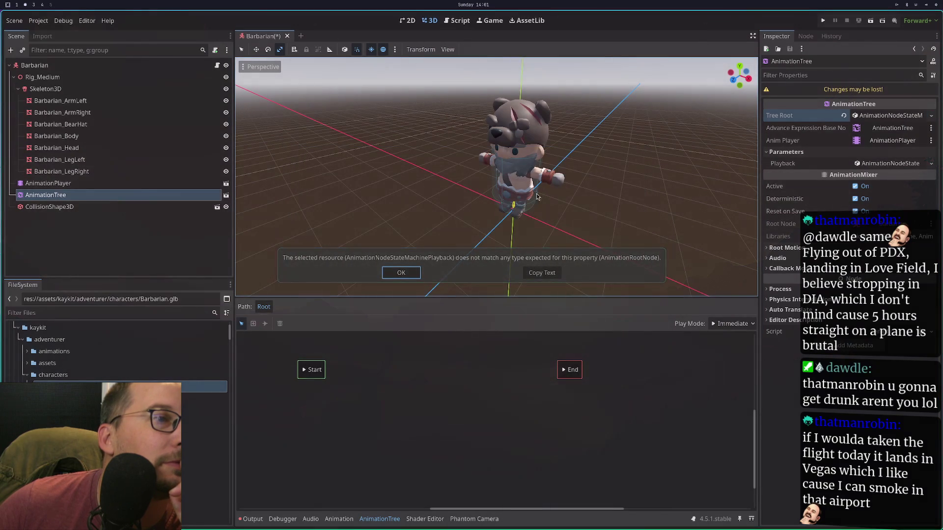
{"action": "left_click", "coordinate": [410, 278]}
{"action": "left_click", "coordinate": [34, 65]}
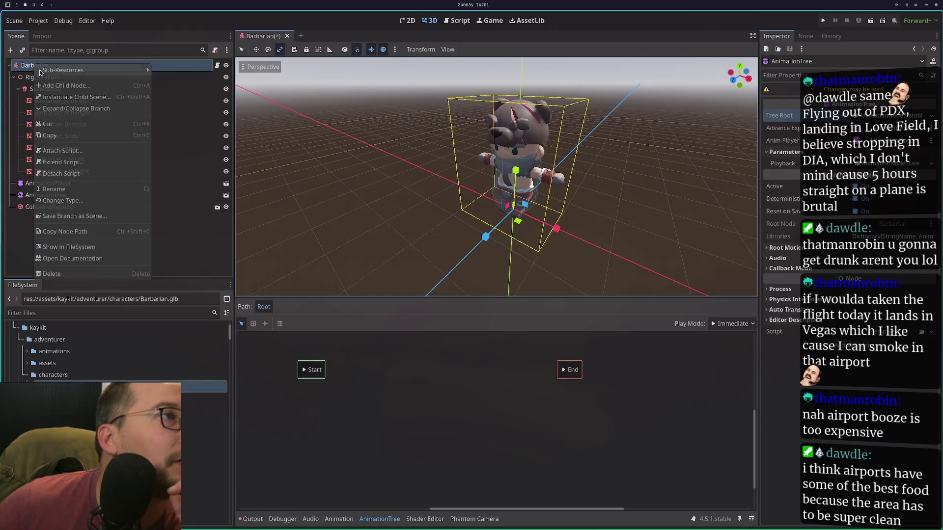
{"action": "right_click", "coordinate": [34, 64]}
{"action": "left_click", "coordinate": [51, 86]}
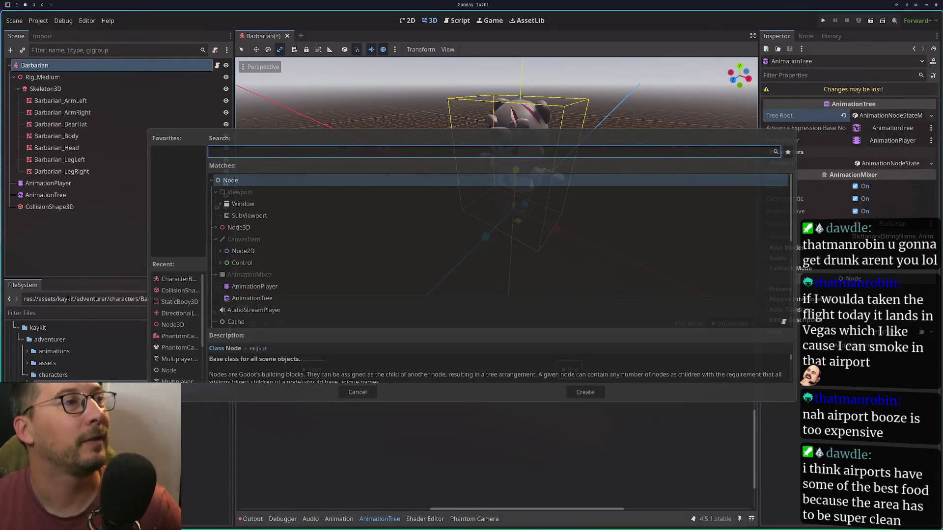
{"action": "type", "text": "state"}
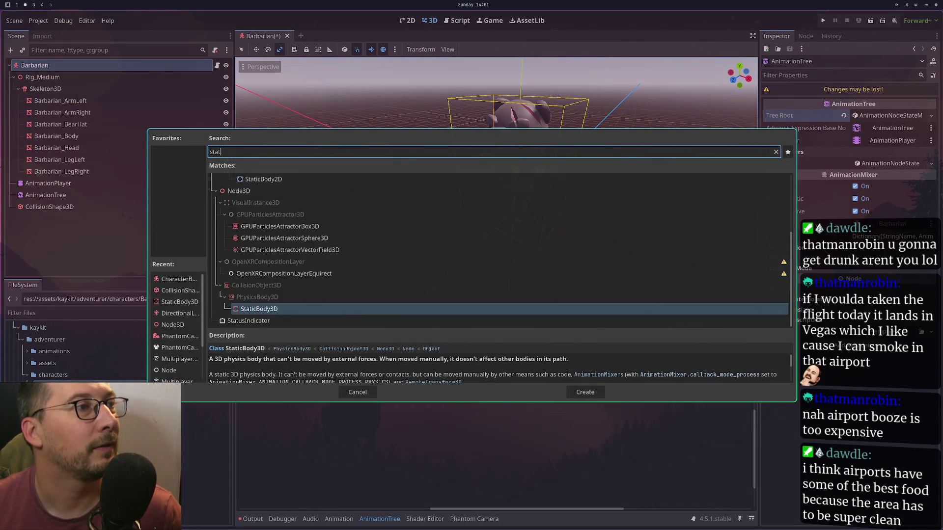
{"action": "key", "text": "Escape"}
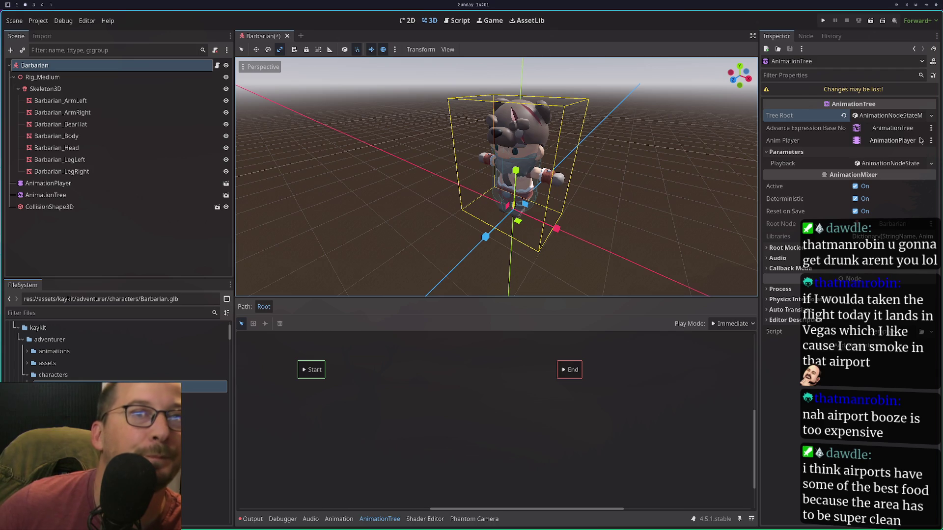
{"action": "left_click", "coordinate": [516, 147]}
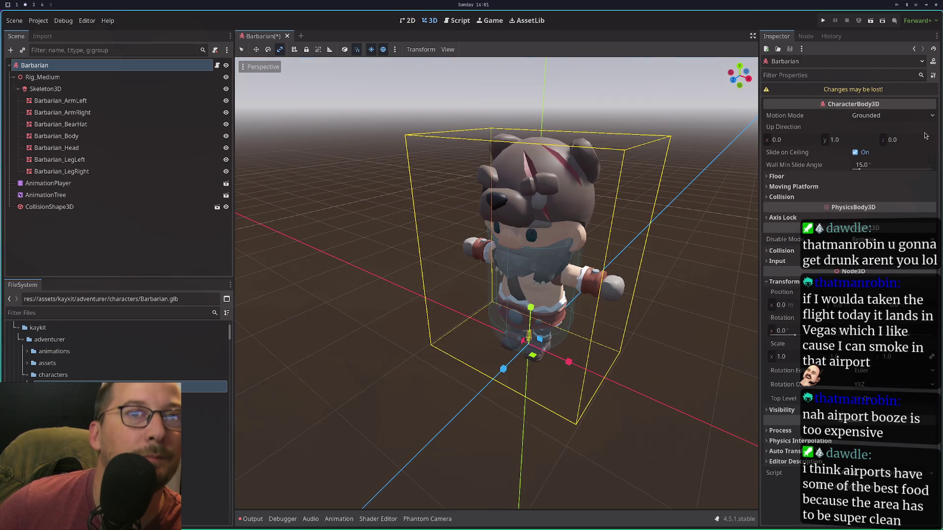
{"action": "left_click", "coordinate": [139, 195]}
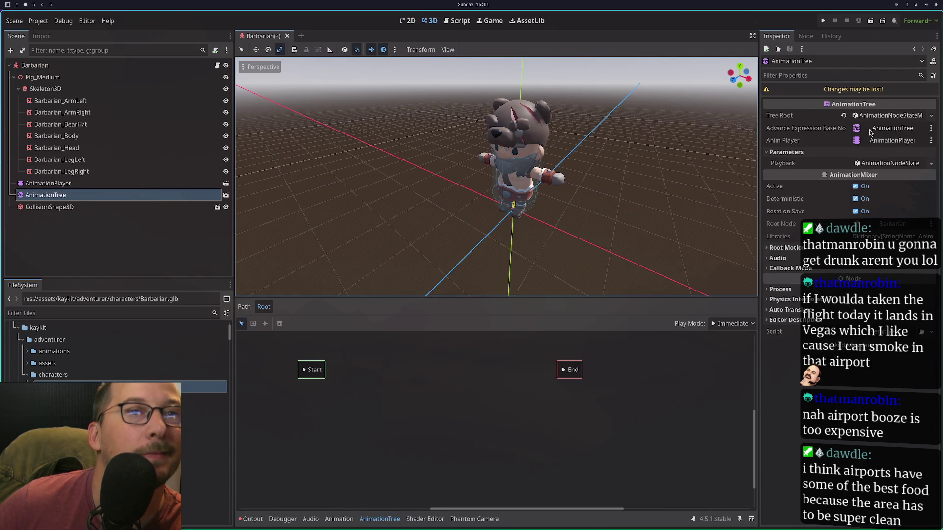
Check the Playback parameter and revert the Tree Root to the earlier blend tree.
{"action": "left_click", "coordinate": [880, 166]}
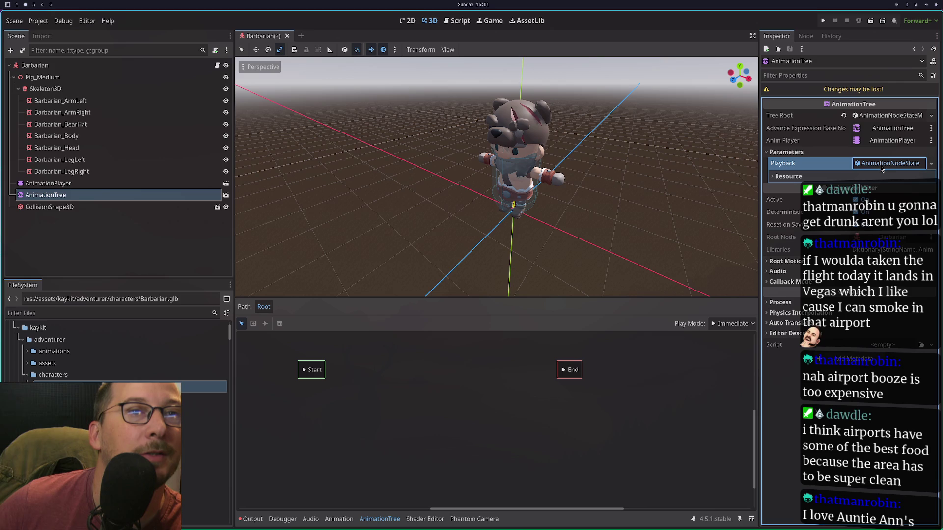
{"action": "left_click", "coordinate": [930, 165]}
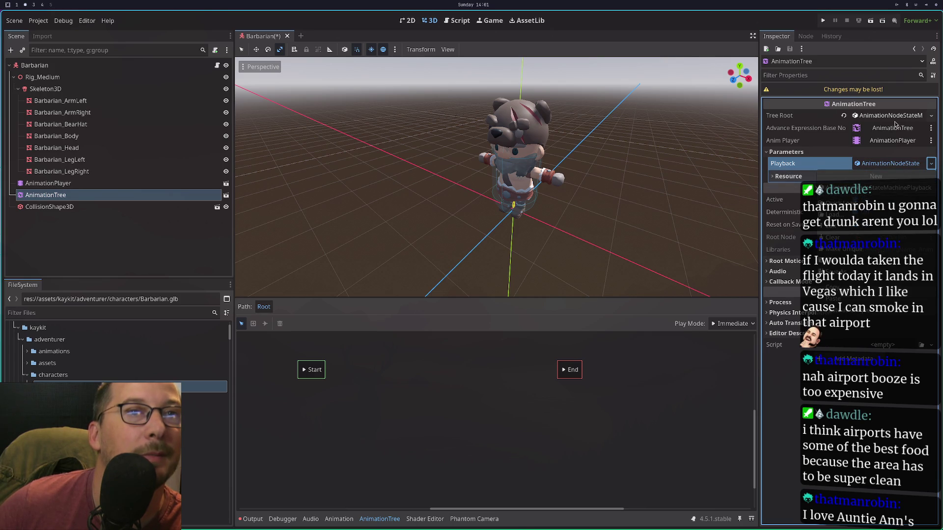
{"action": "left_click", "coordinate": [920, 119]}
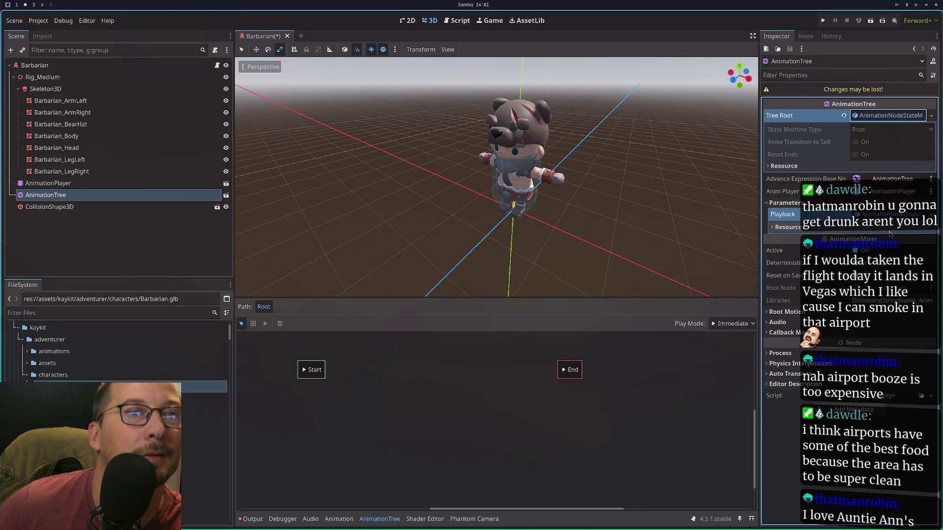
{"action": "left_click", "coordinate": [845, 116]}
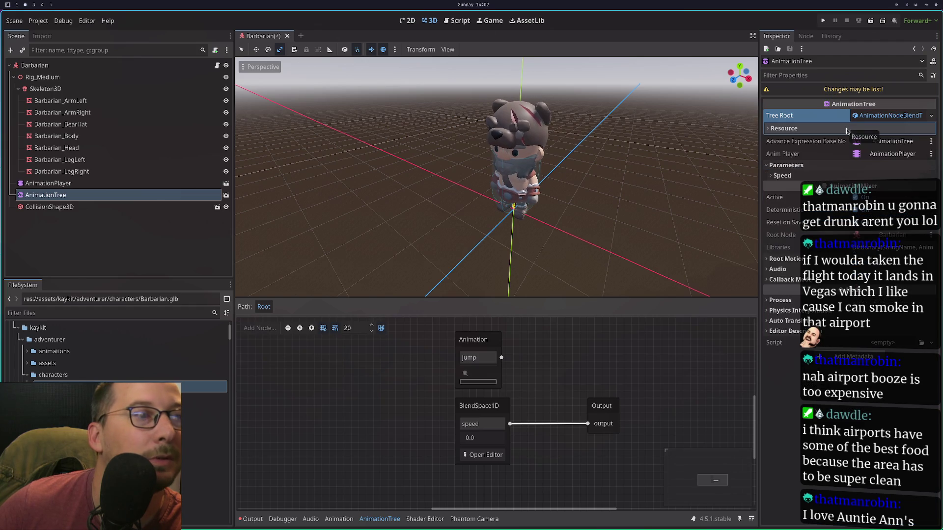
Choose Clear from the Tree Root options so no root resource remains.
{"action": "left_click", "coordinate": [871, 118]}
{"action": "left_click", "coordinate": [872, 117]}
{"action": "left_click", "coordinate": [930, 117]}
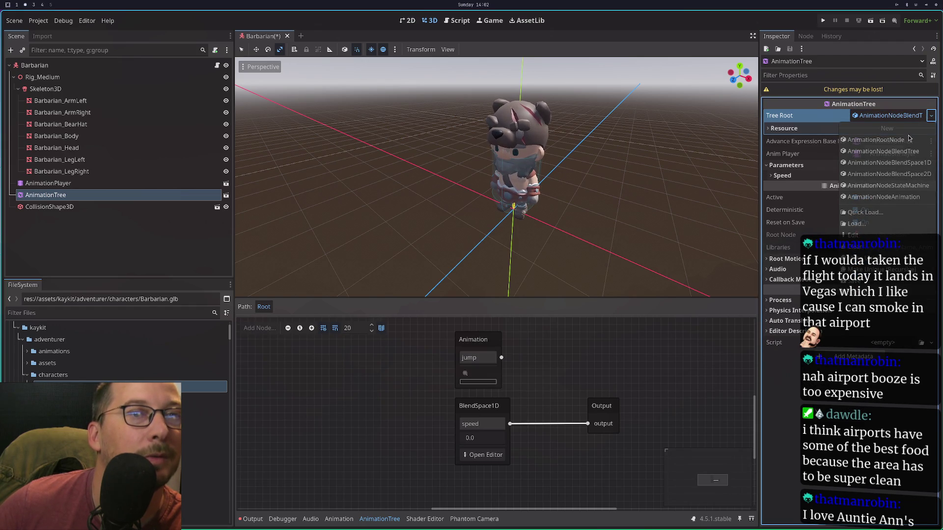
{"action": "left_click", "coordinate": [867, 246]}
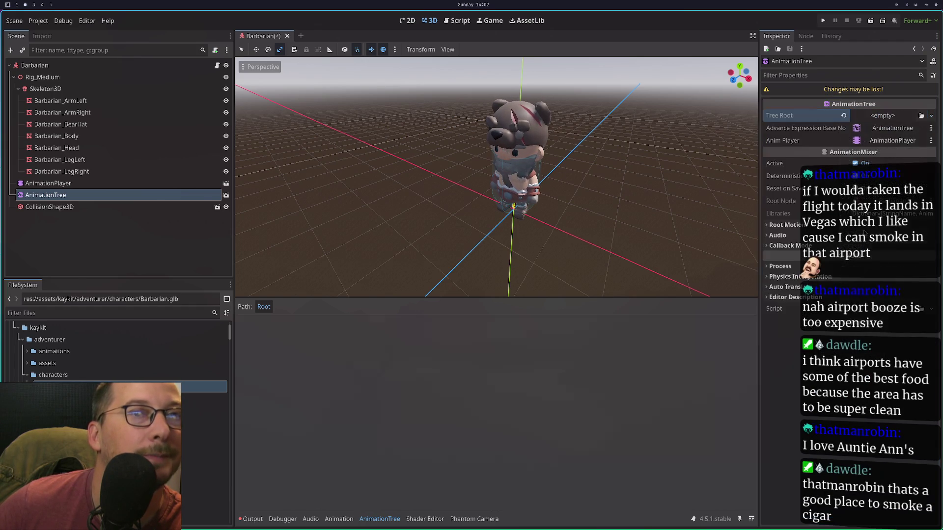
Make Tree Root a New AnimationNodeStateMachine and expand its Resource properties.
{"action": "left_click", "coordinate": [931, 116]}
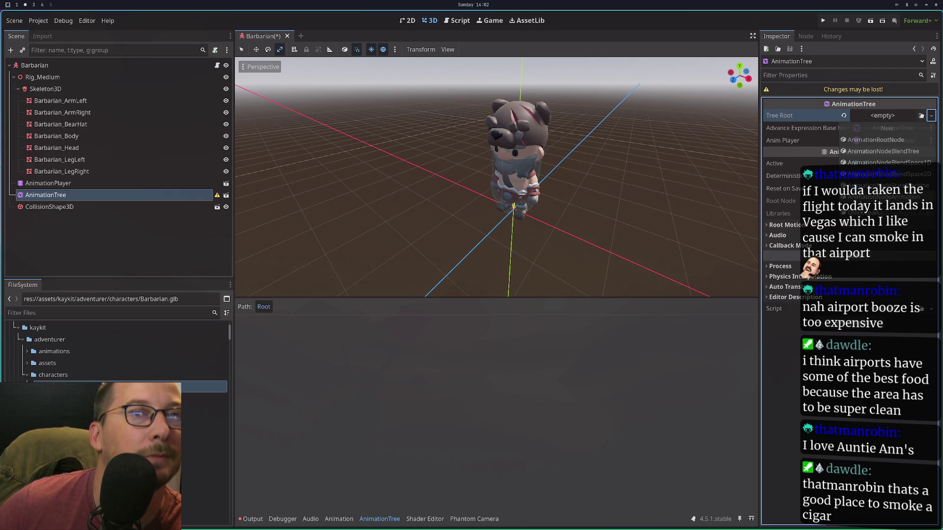
{"action": "left_click", "coordinate": [921, 116]}
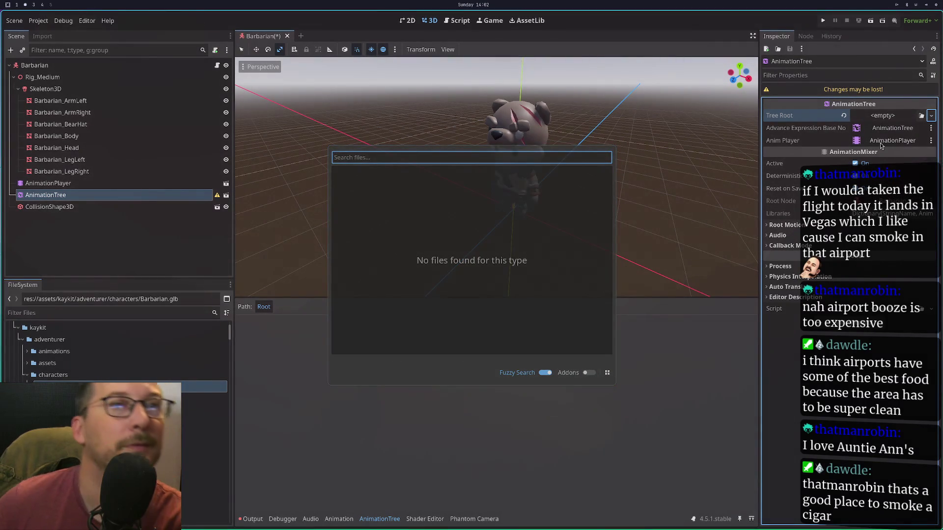
{"action": "key", "text": "Escape"}
{"action": "left_click", "coordinate": [920, 118]}
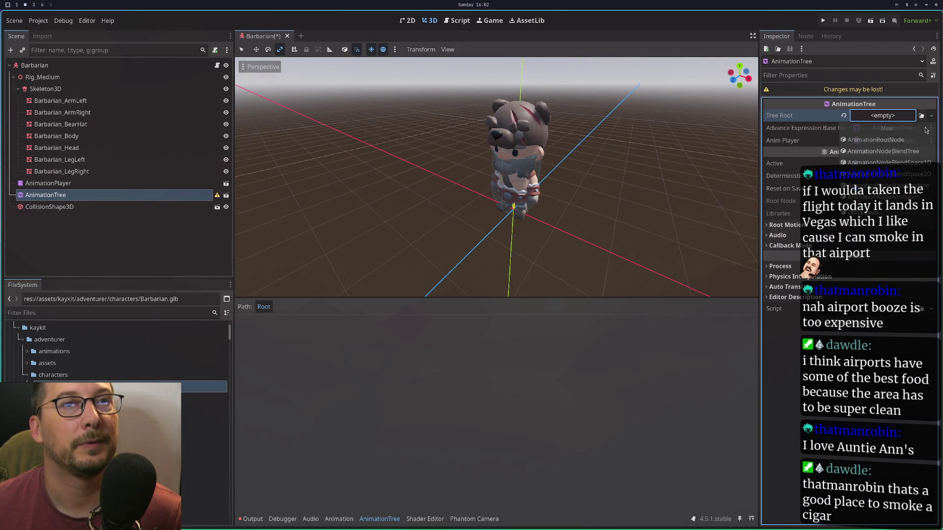
{"action": "left_click", "coordinate": [906, 186]}
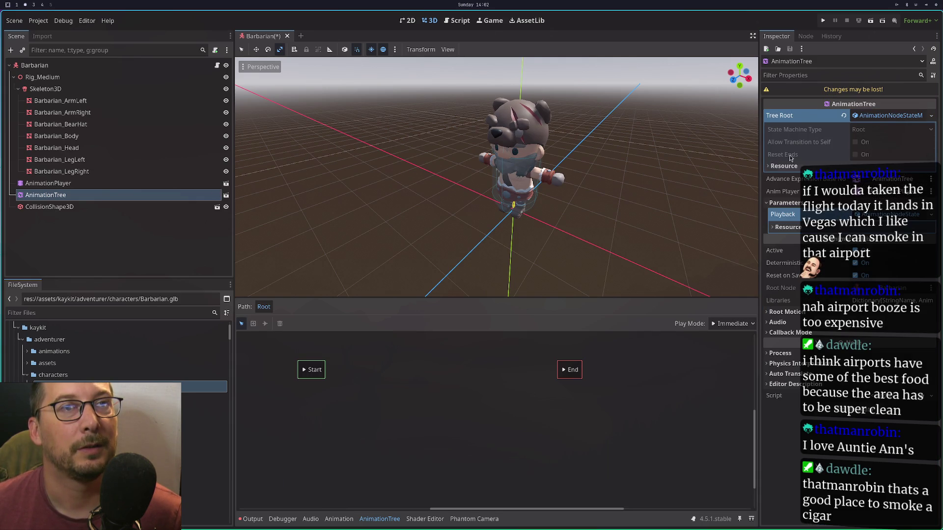
{"action": "left_click", "coordinate": [776, 166]}
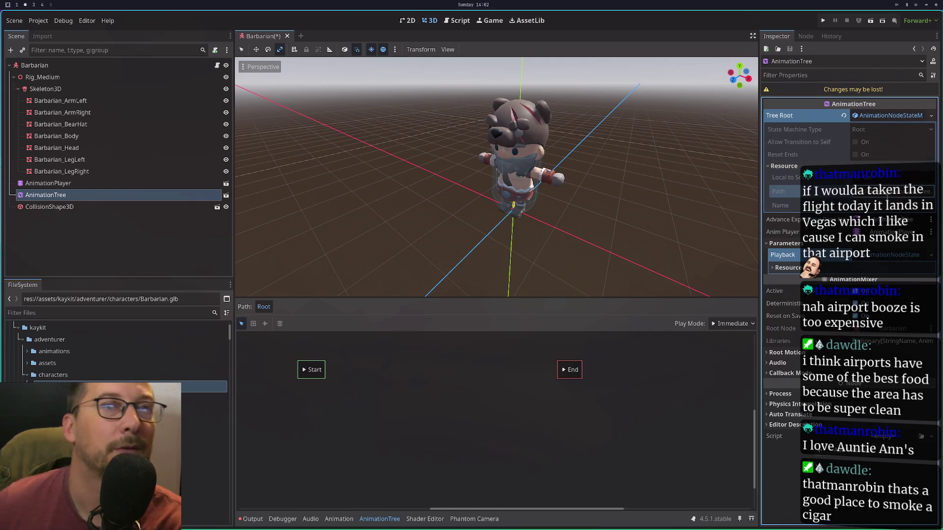
{"action": "left_click", "coordinate": [931, 116]}
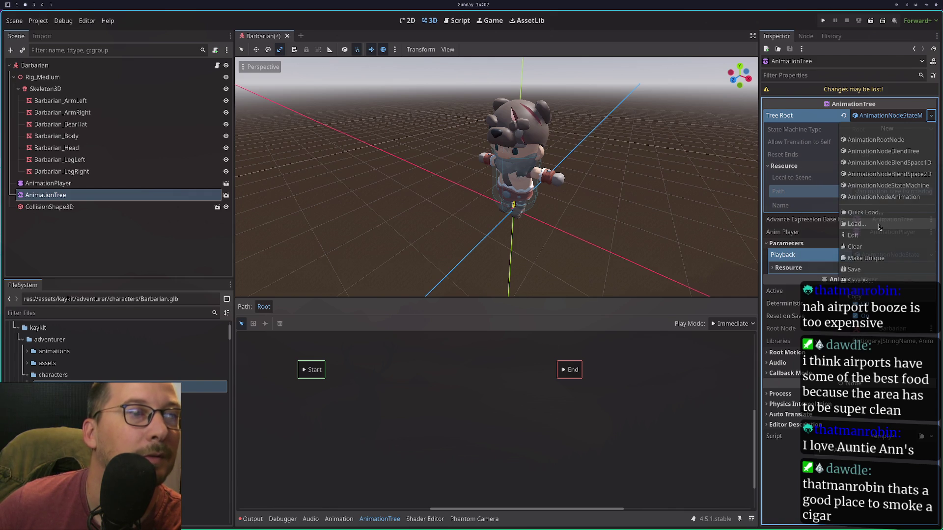
{"action": "left_click", "coordinate": [411, 411]}
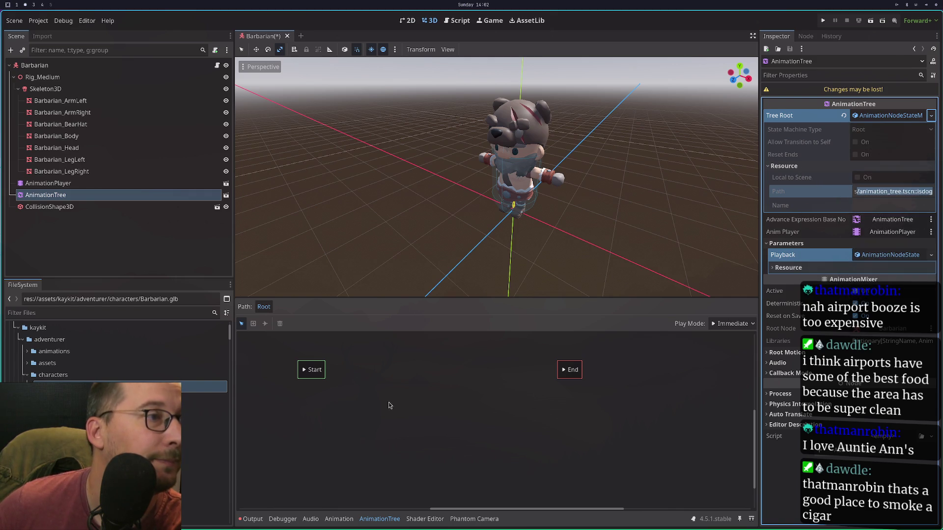
{"action": "mouse_move", "coordinate": [406, 416]}
{"action": "left_mouse_down"}
{"action": "mouse_move", "coordinate": [482, 386]}
{"action": "mouse_move", "coordinate": [451, 411]}
{"action": "left_mouse_up"}
{"action": "scroll", "coordinate": [123, 378], "scroll_direction": "down", "scroll_amount": 5}
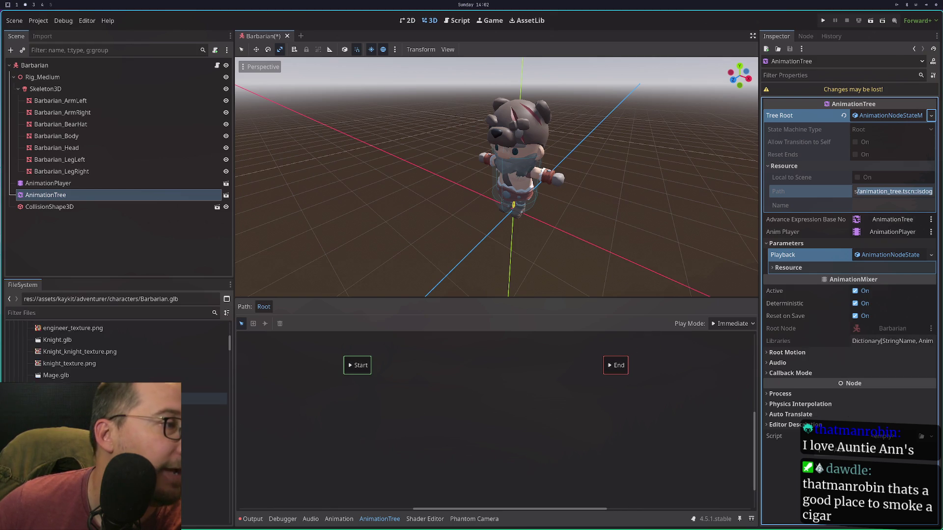
{"action": "scroll", "coordinate": [123, 373], "scroll_direction": "down", "scroll_amount": 10}
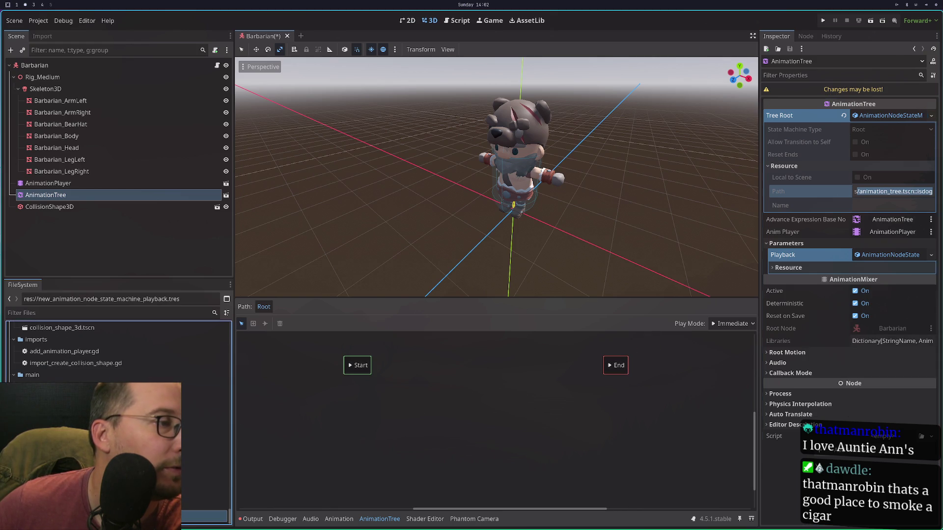
{"action": "left_click", "coordinate": [206, 517]}
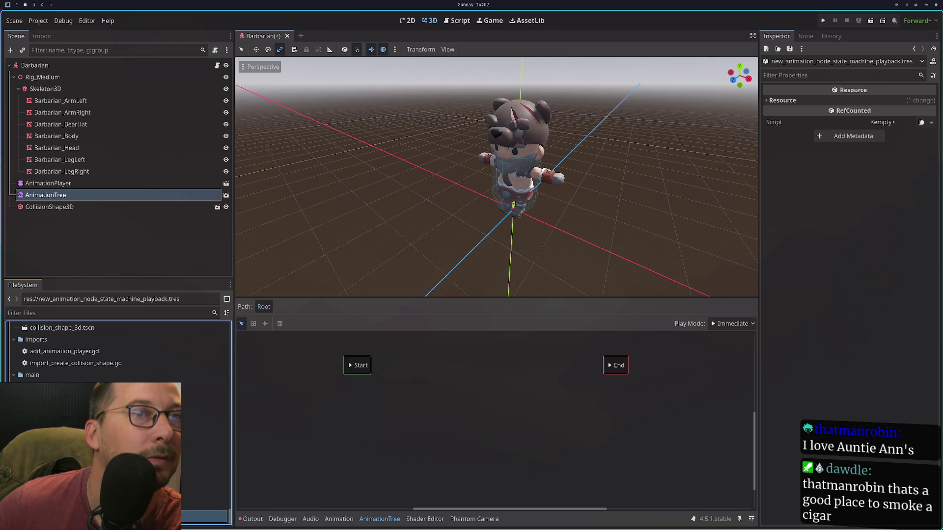
{"action": "left_click", "coordinate": [113, 184]}
{"action": "left_click", "coordinate": [119, 193]}
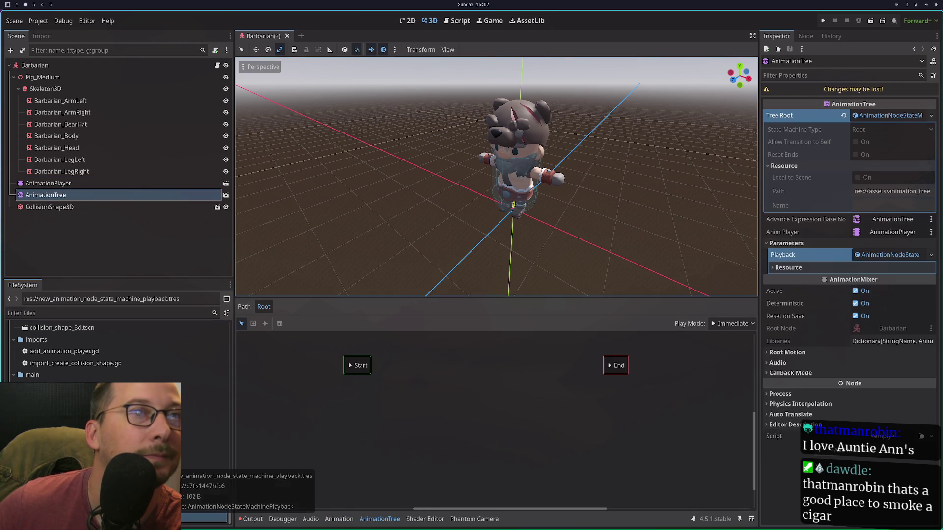
{"action": "left_click", "coordinate": [880, 116]}
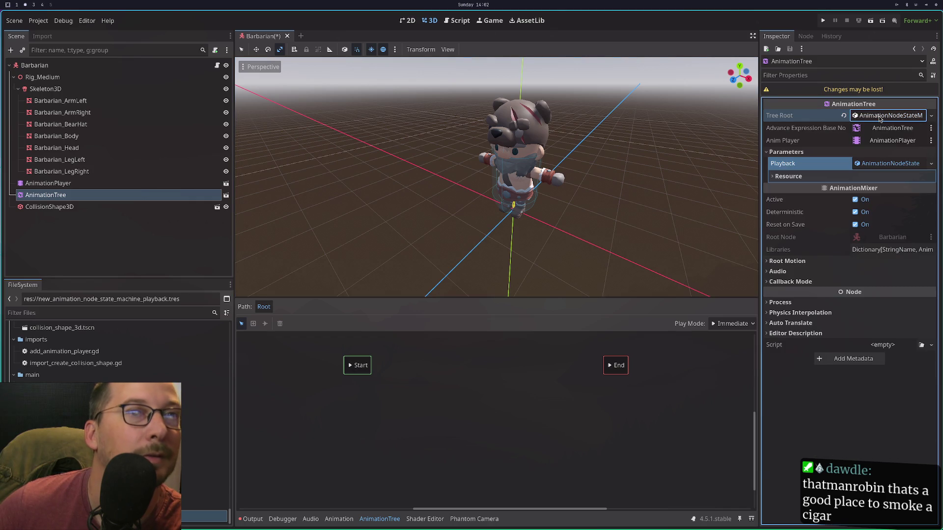
{"action": "left_click", "coordinate": [879, 116]}
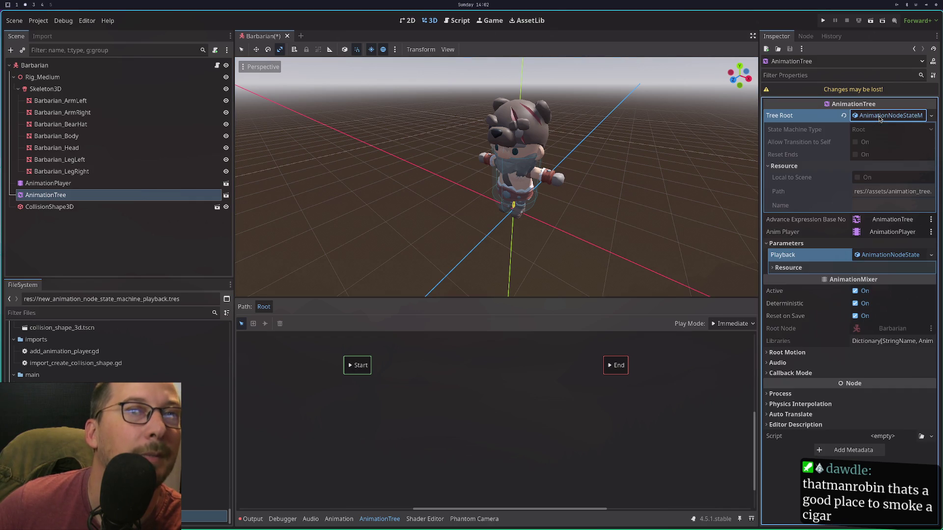
{"action": "left_click", "coordinate": [930, 116]}
{"action": "left_click", "coordinate": [890, 212]}
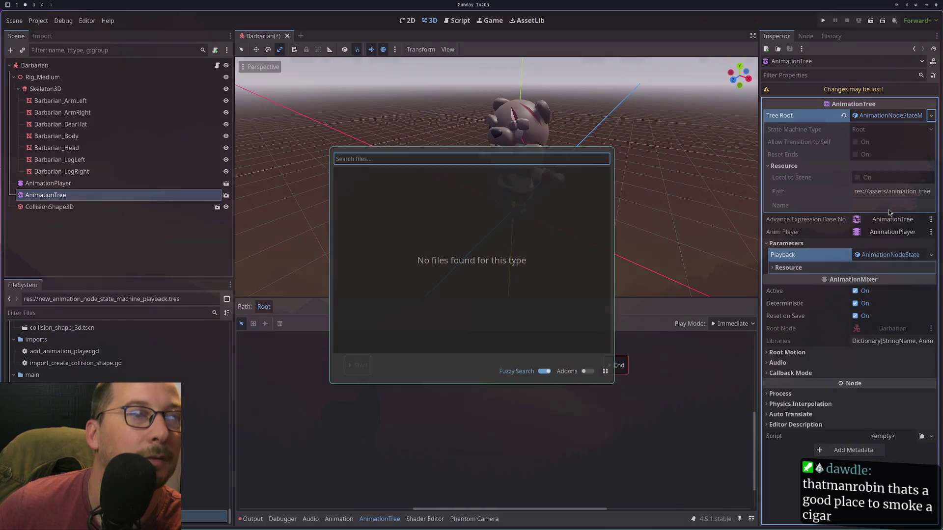
{"action": "key", "text": "Escape"}
{"action": "left_click", "coordinate": [929, 116]}
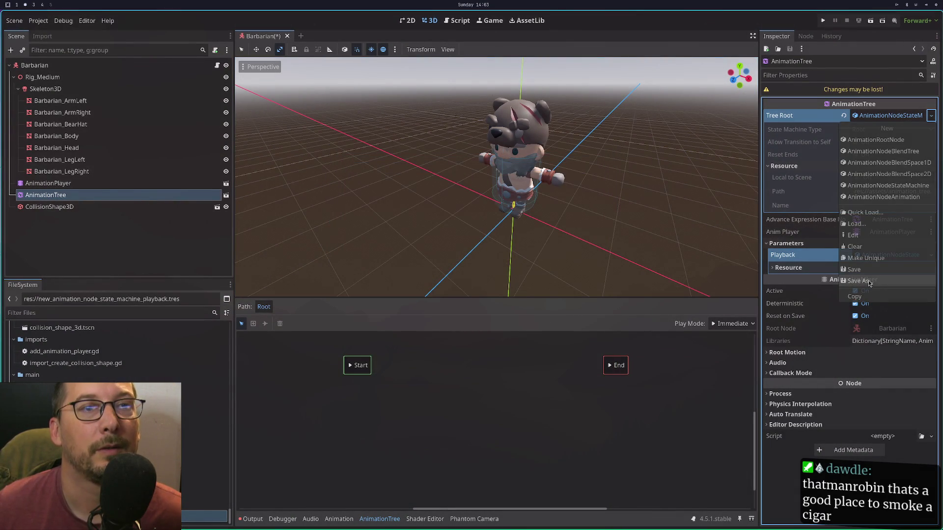
{"action": "left_click", "coordinate": [857, 224]}
{"action": "left_click", "coordinate": [552, 186]}
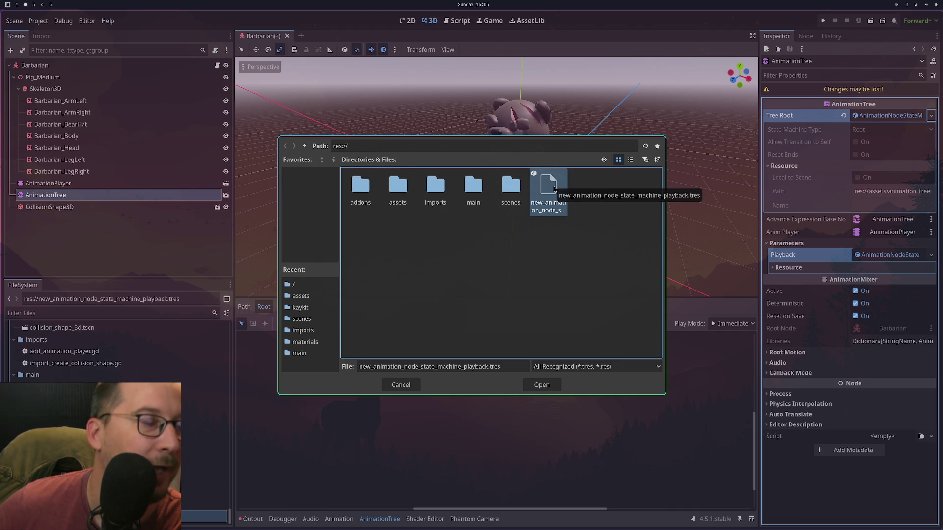
{"action": "left_click", "coordinate": [408, 389]}
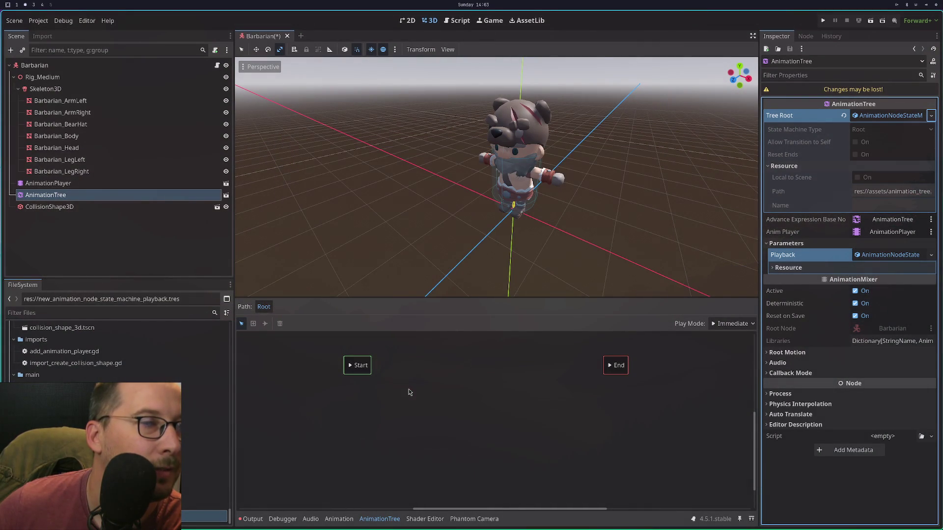
{"action": "left_click", "coordinate": [922, 117]}
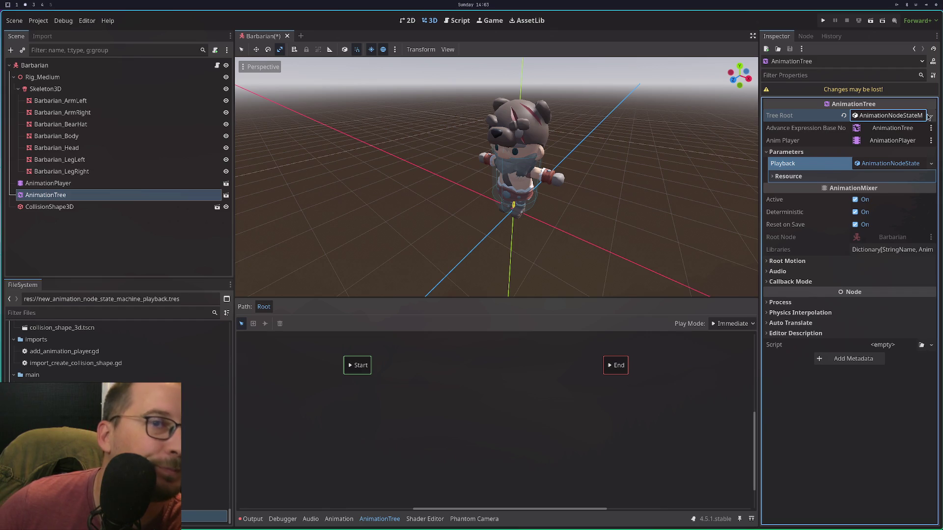
Switch Tree Root through AnimationRootNode and AnimationNodeAnimation to a new AnimationNodeBlendTree.
{"action": "left_click", "coordinate": [930, 116]}
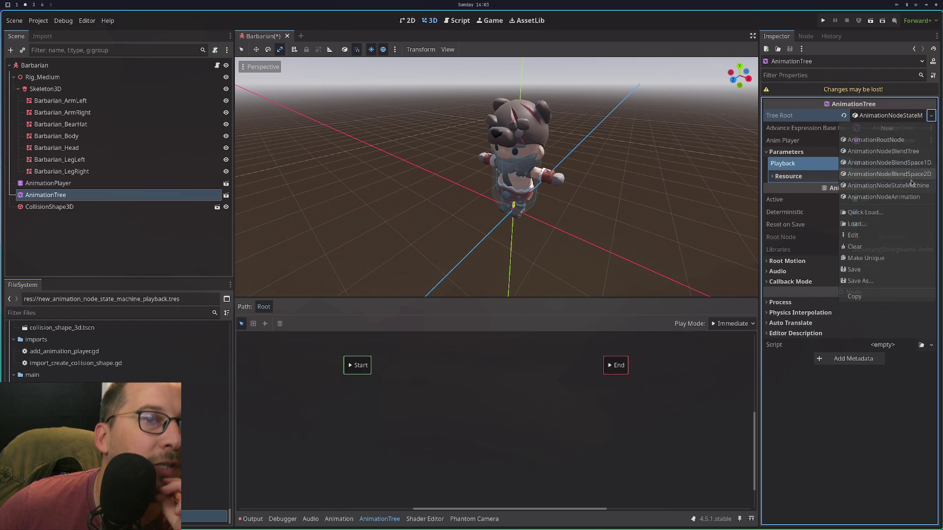
{"action": "left_click", "coordinate": [902, 141]}
{"action": "left_click", "coordinate": [931, 116]}
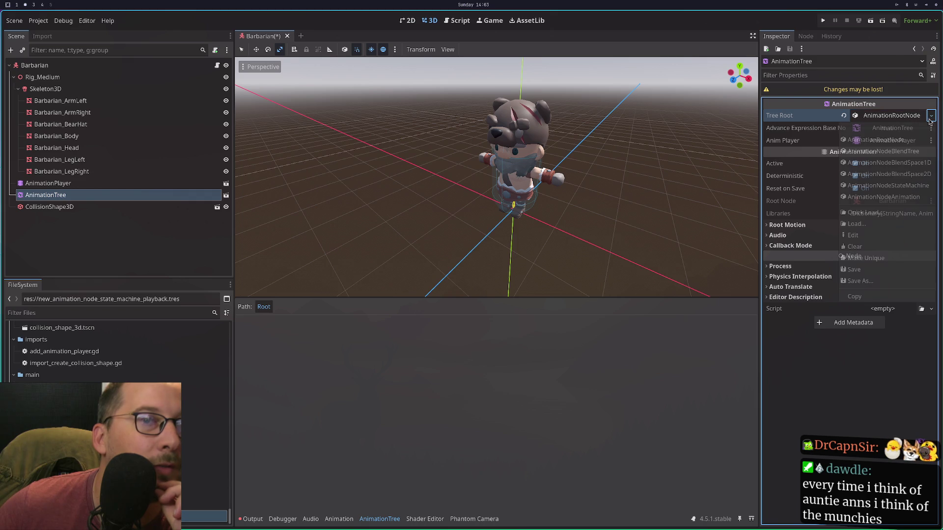
{"action": "left_click", "coordinate": [895, 202]}
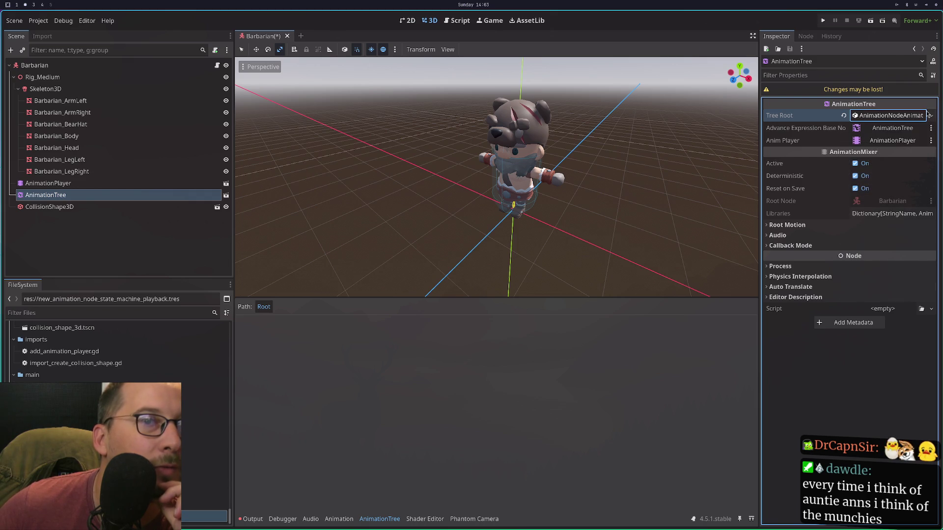
{"action": "left_click", "coordinate": [931, 115]}
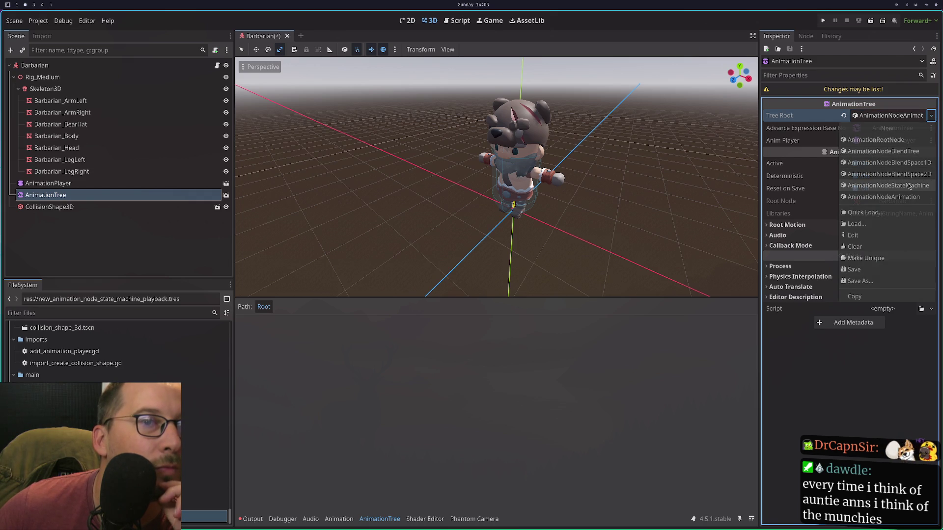
{"action": "left_click", "coordinate": [883, 152]}
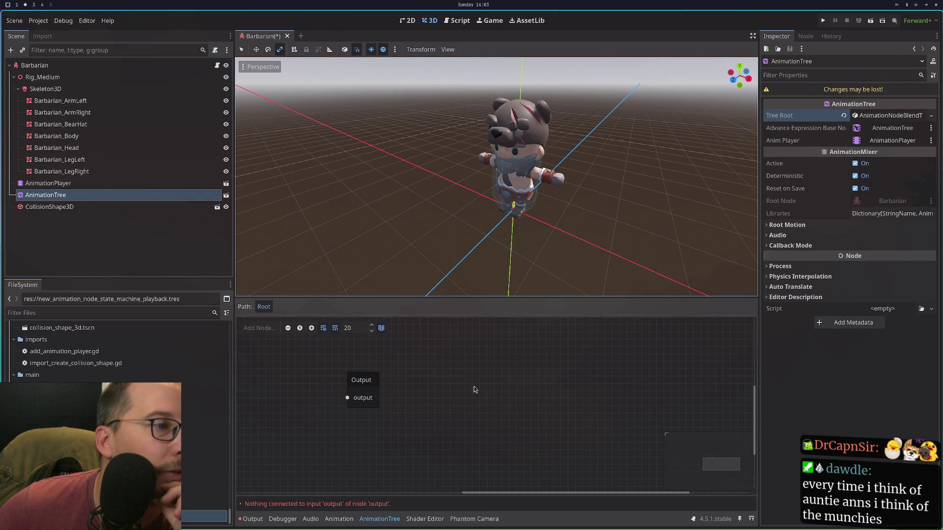
Pan the BlendTree graph to view its lone, unconnected Output node.
{"action": "left_click", "coordinate": [356, 398]}
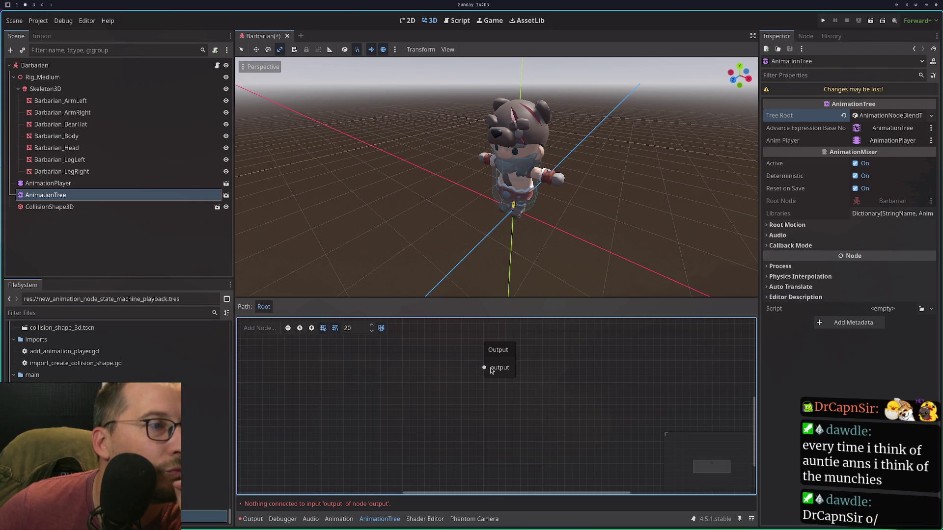
{"action": "mouse_move", "coordinate": [406, 397]}
{"action": "left_mouse_down"}
{"action": "mouse_move", "coordinate": [371, 385]}
{"action": "mouse_move", "coordinate": [400, 448]}
{"action": "mouse_move", "coordinate": [479, 401]}
{"action": "left_mouse_up"}
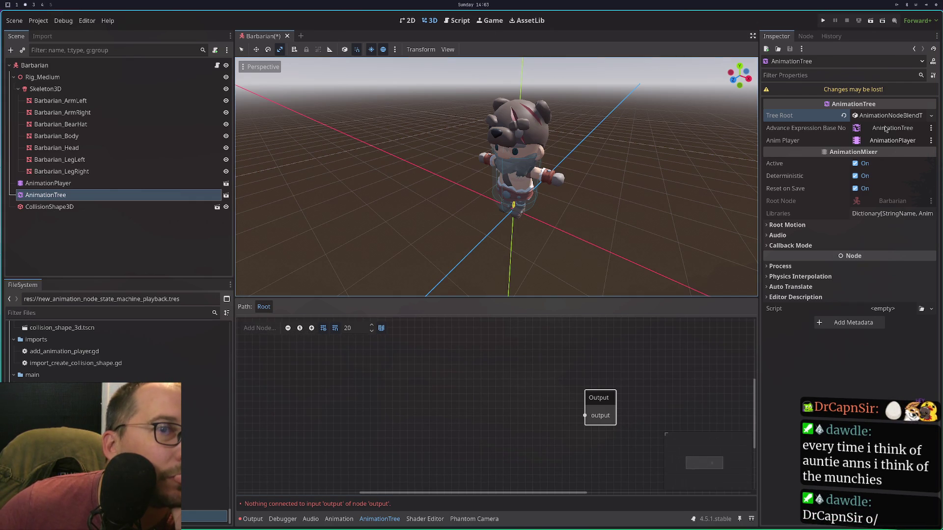
{"action": "left_click", "coordinate": [260, 325]}
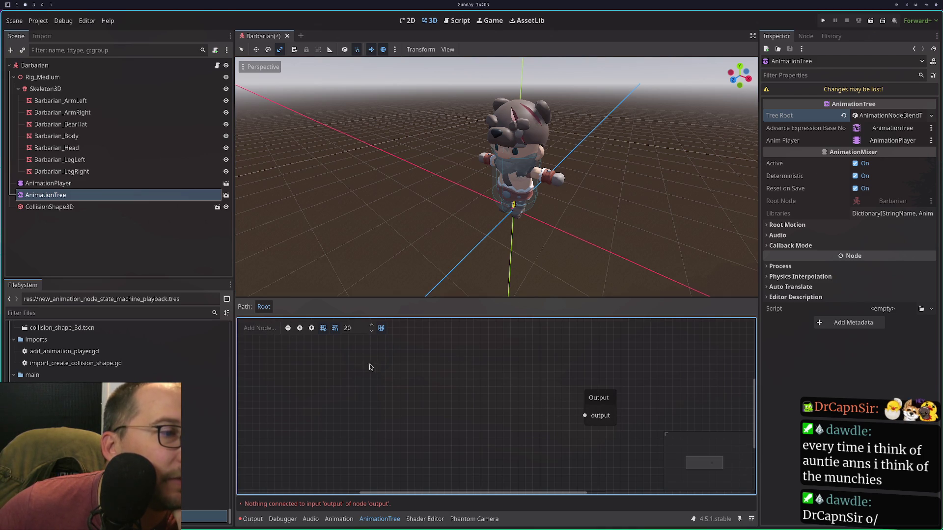
{"action": "left_click", "coordinate": [49, 206]}
{"action": "left_click", "coordinate": [46, 195]}
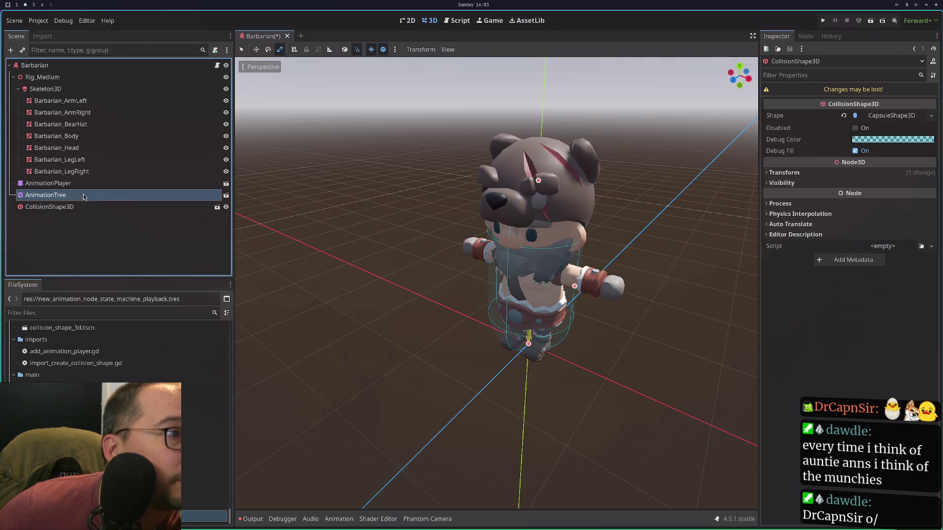
{"action": "left_click_drag", "start_coordinate": [293, 402], "coordinate": [346, 408]}
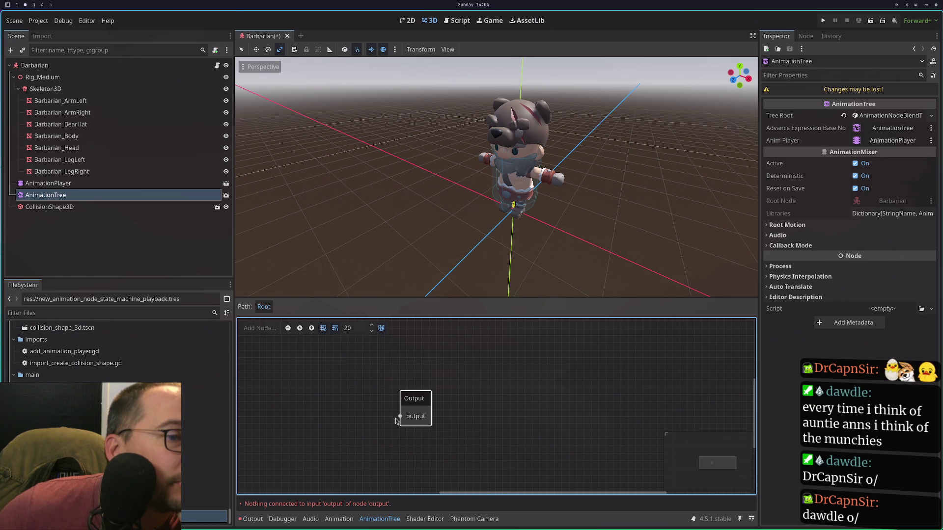
{"action": "left_click", "coordinate": [474, 472]}
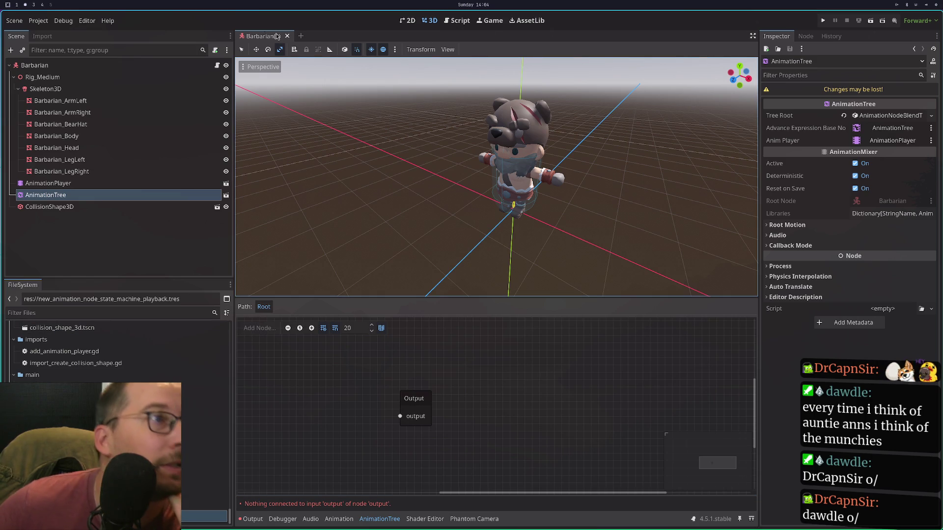